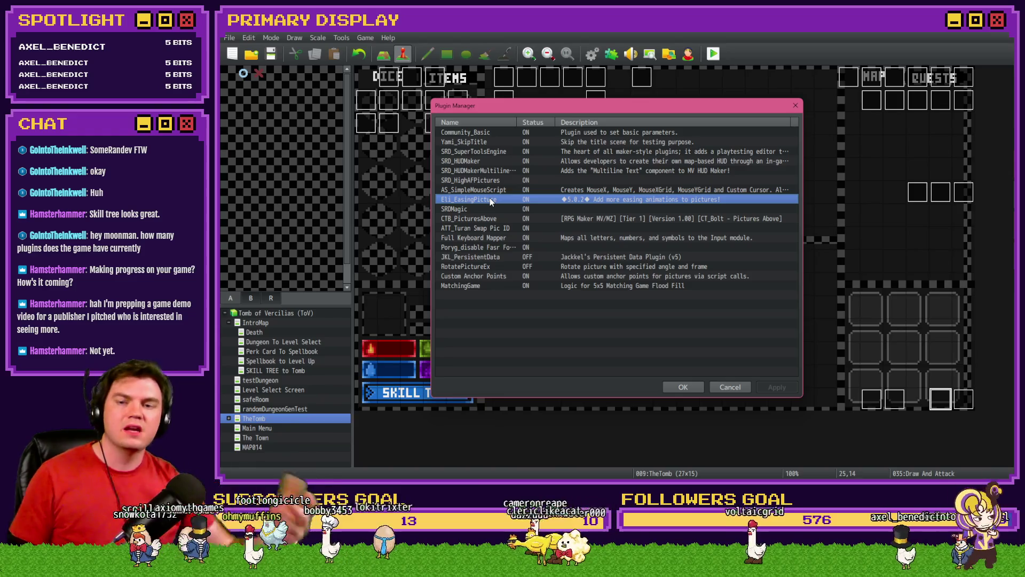
Review the SRDMagic, CTB_PicturesAbove and ATT_Turan Swap Pic ID plugin settings in Plugin Manager.
{"action": "left_click", "coordinate": [479, 209]}
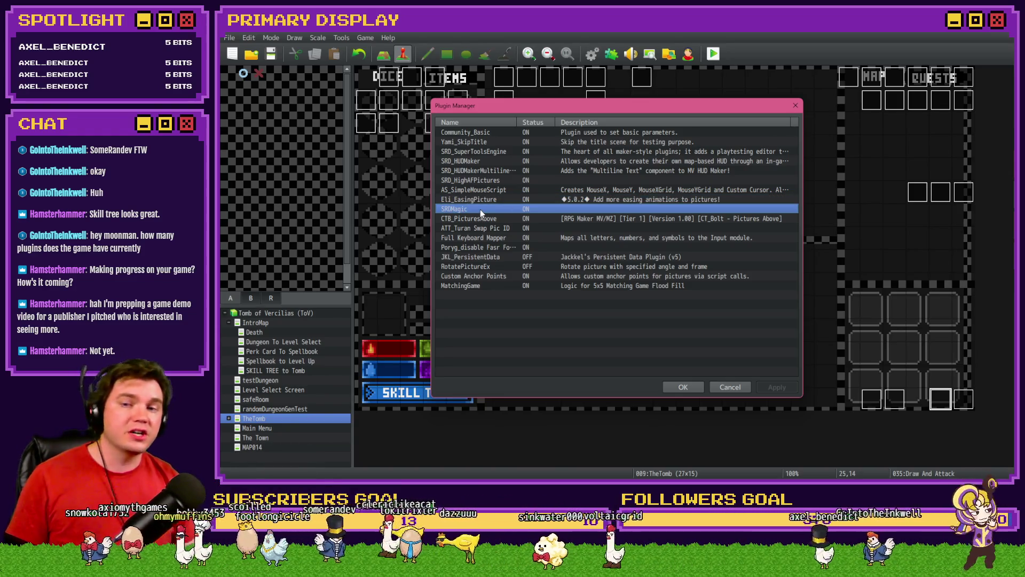
{"action": "double_click", "coordinate": [479, 209]}
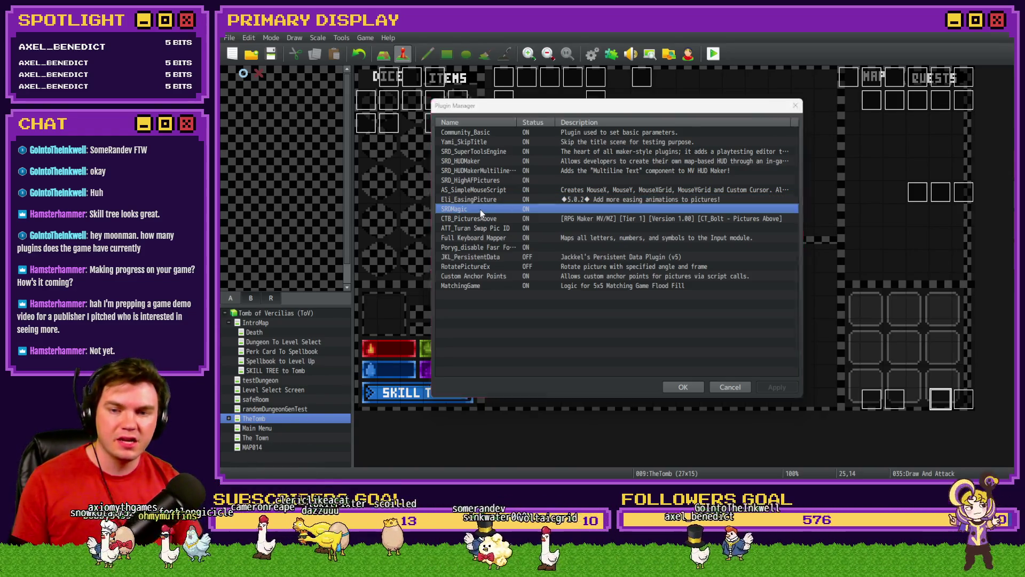
{"action": "key", "text": "Escape"}
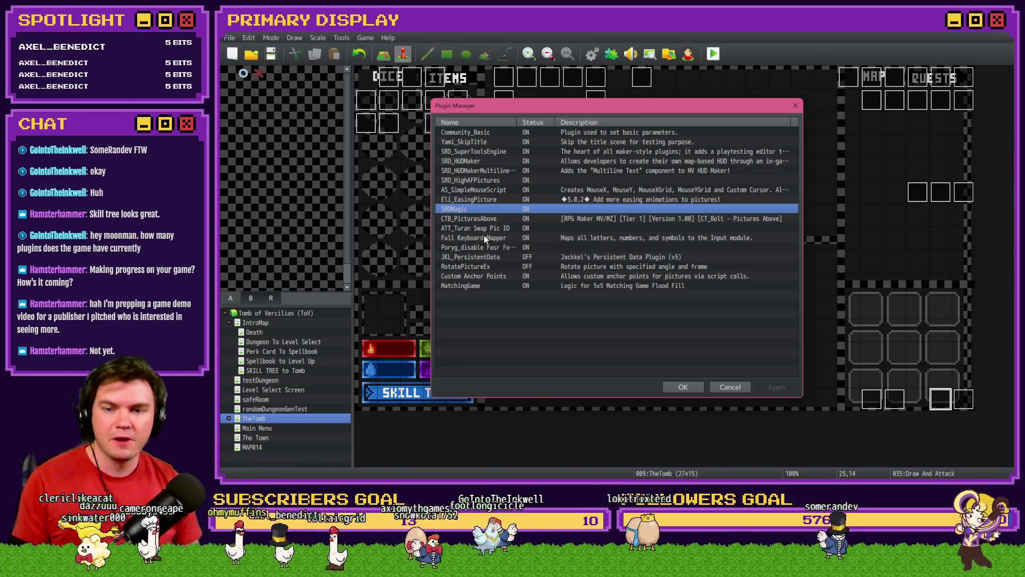
{"action": "left_click", "coordinate": [484, 219]}
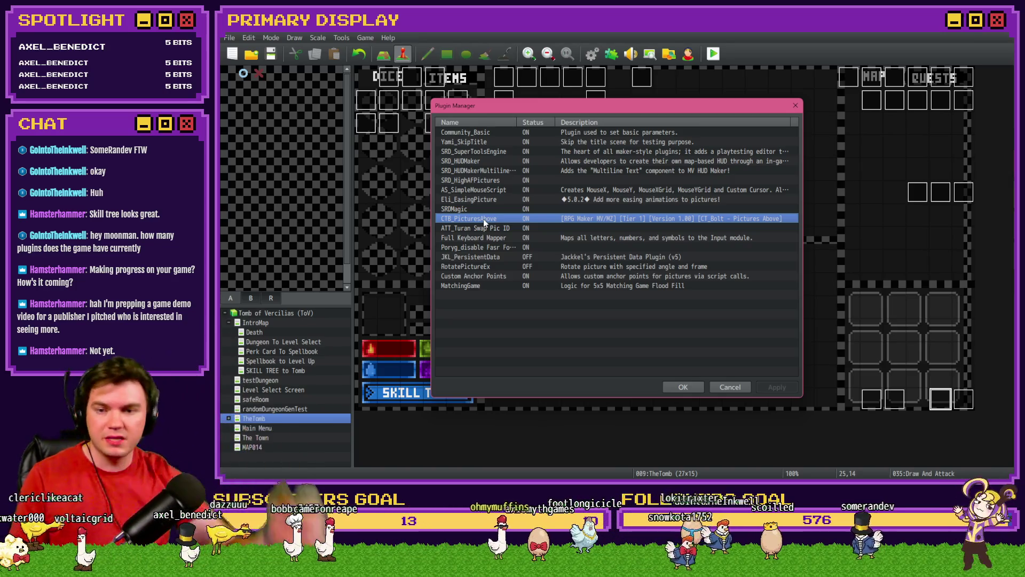
{"action": "left_click", "coordinate": [484, 228]}
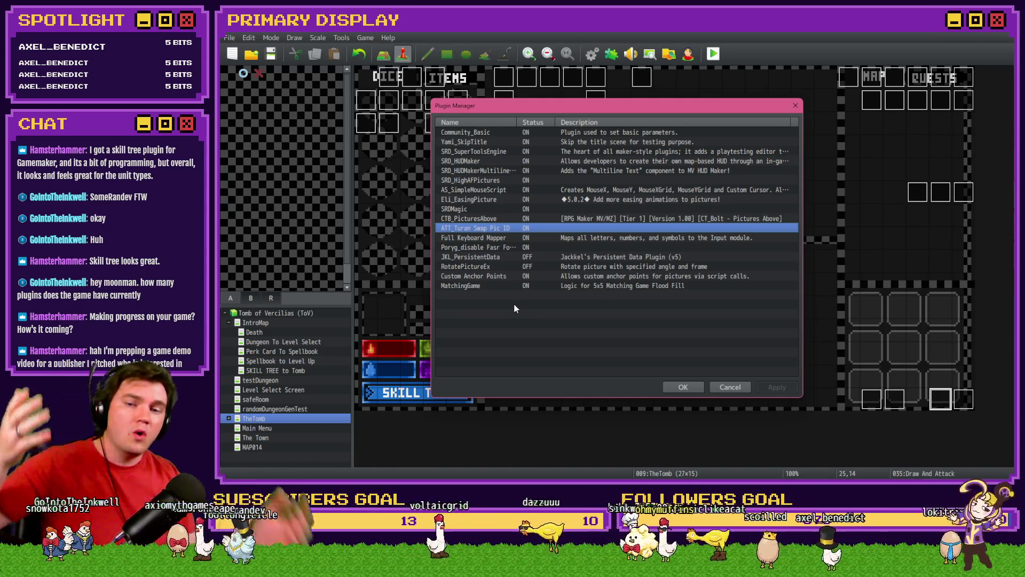
{"action": "double_click", "coordinate": [495, 226]}
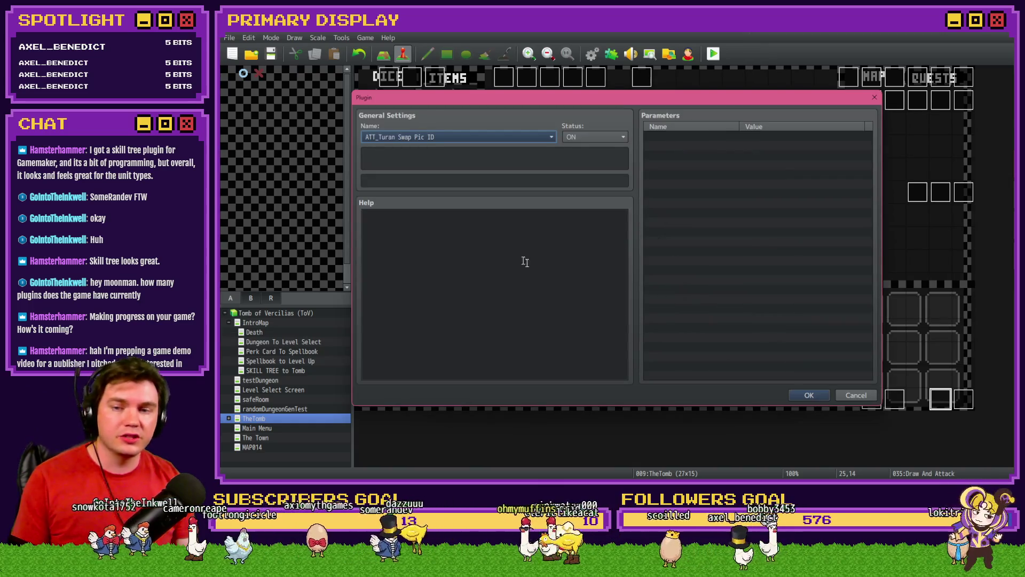
{"action": "key", "text": "Escape"}
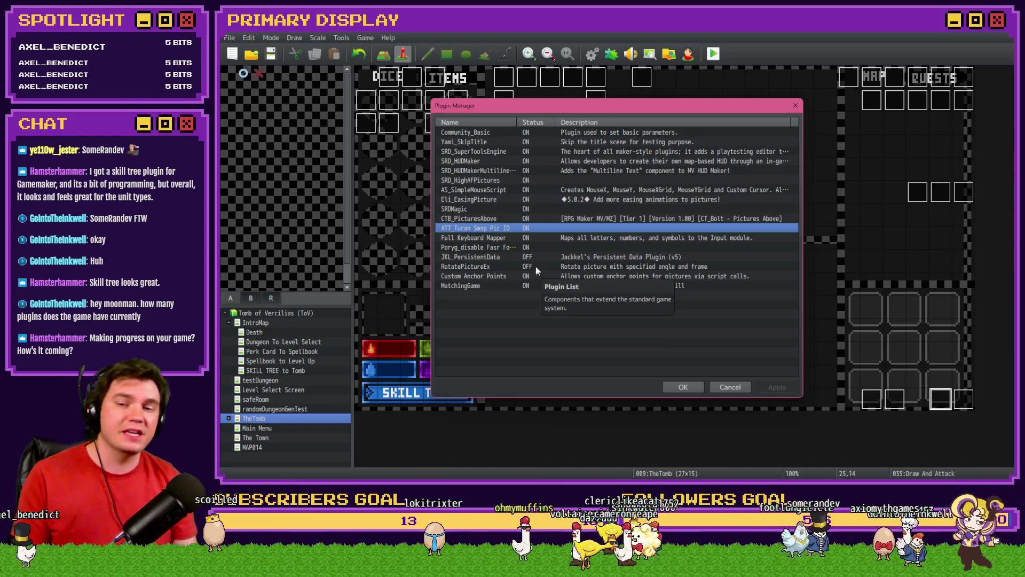
Check the Full Keyboard Mapper and Poryg_disable Fasr Forward plugin settings.
{"action": "left_click", "coordinate": [492, 239]}
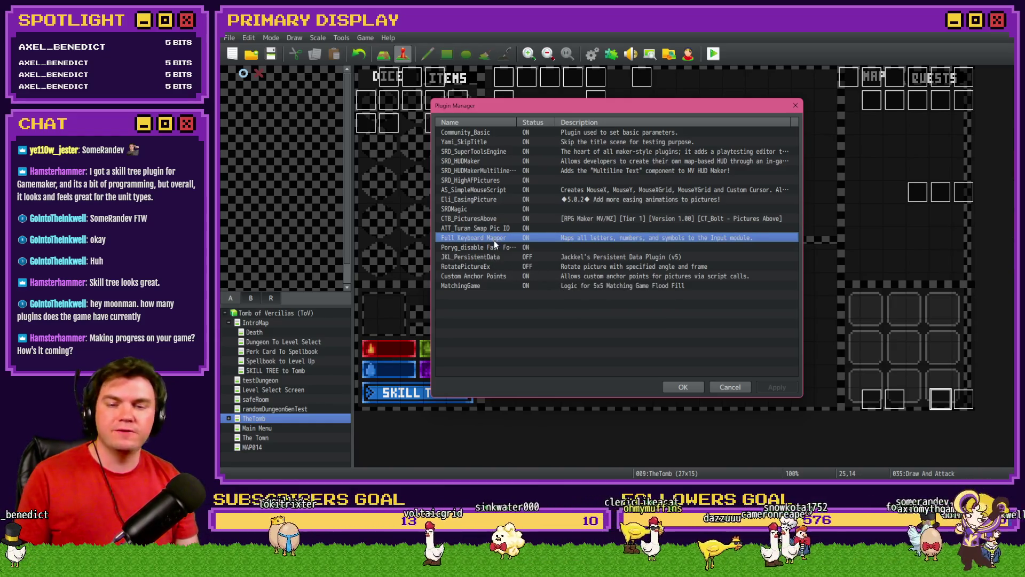
{"action": "double_click", "coordinate": [494, 241]}
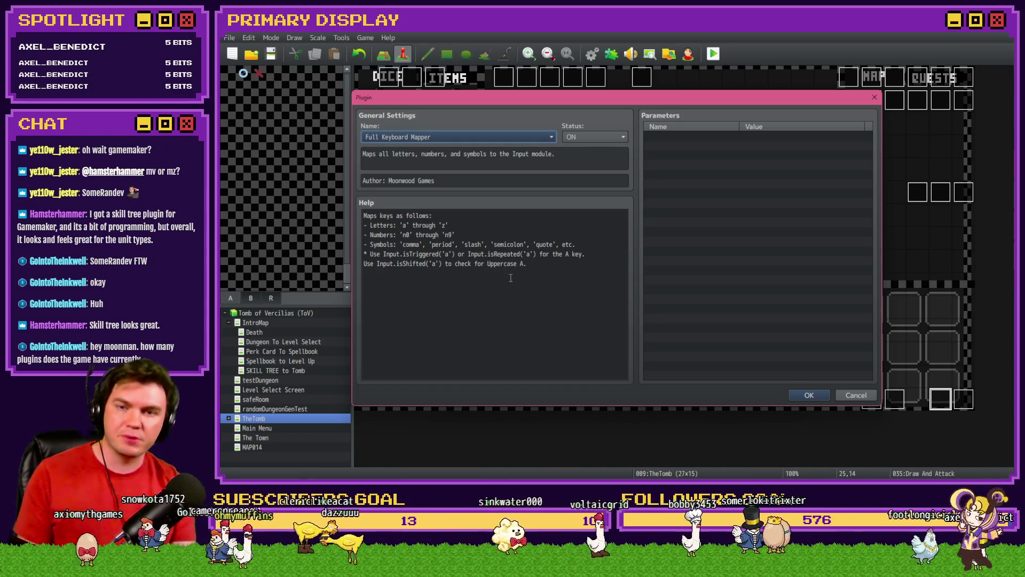
{"action": "key", "text": "Escape"}
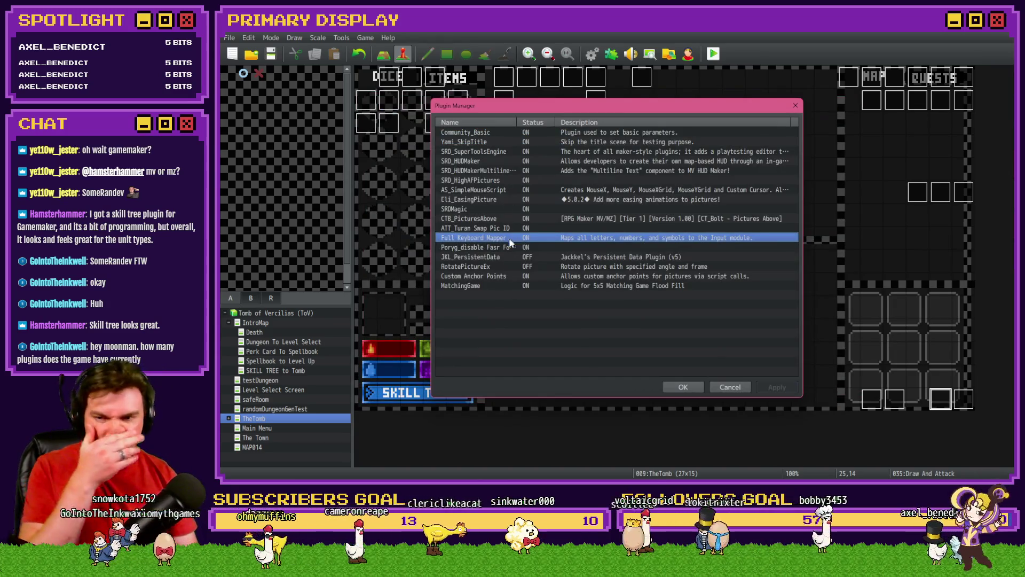
{"action": "left_click", "coordinate": [508, 249]}
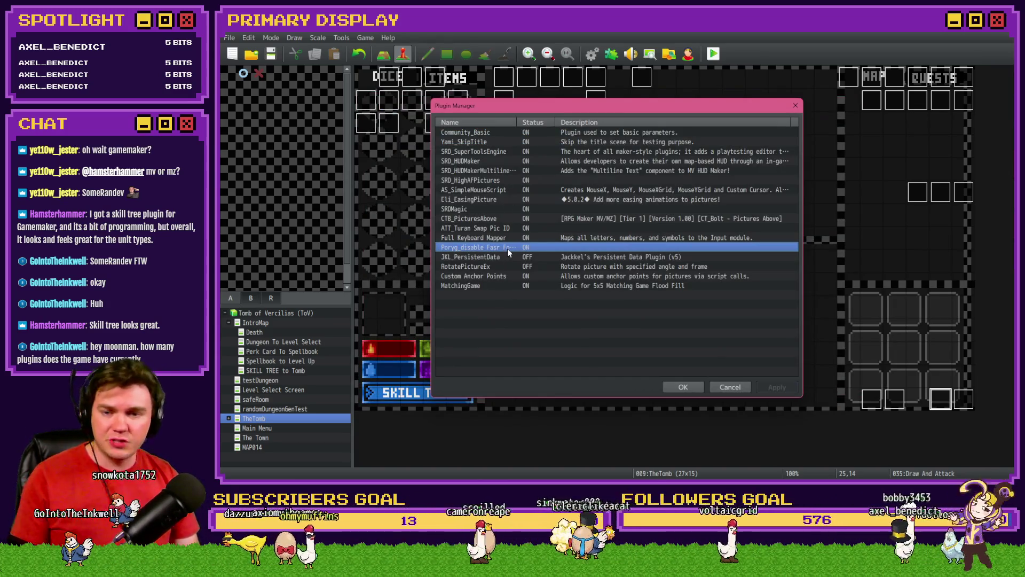
{"action": "double_click", "coordinate": [507, 247]}
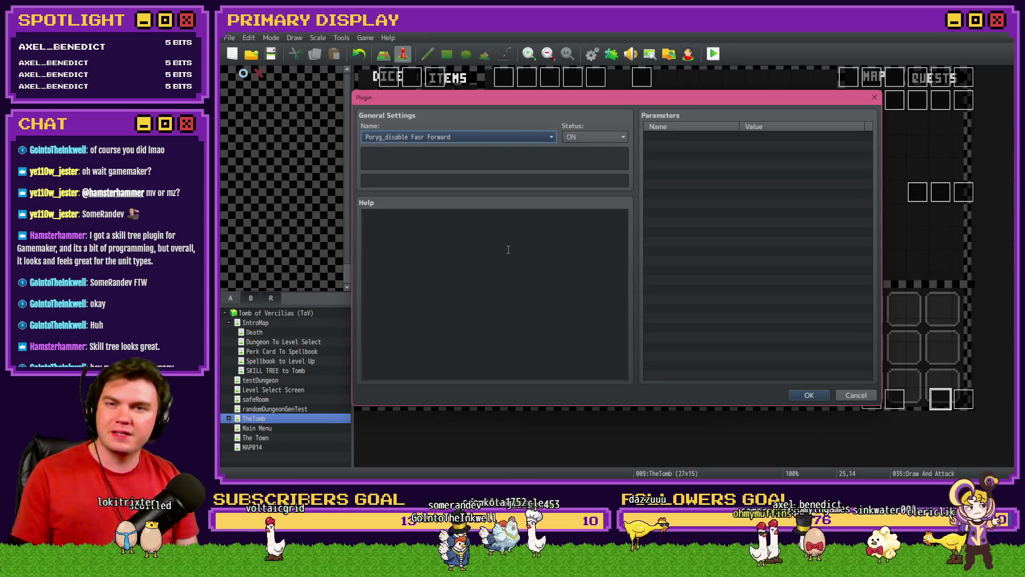
{"action": "key", "text": "Return"}
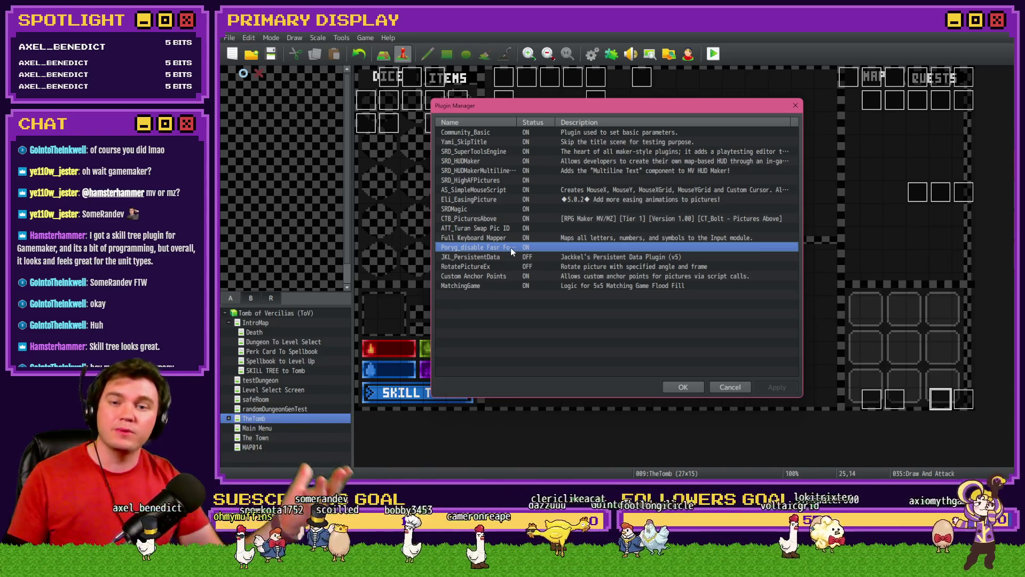
Look over the JKL_PersistentData plugin's parameters.
{"action": "left_click", "coordinate": [492, 257]}
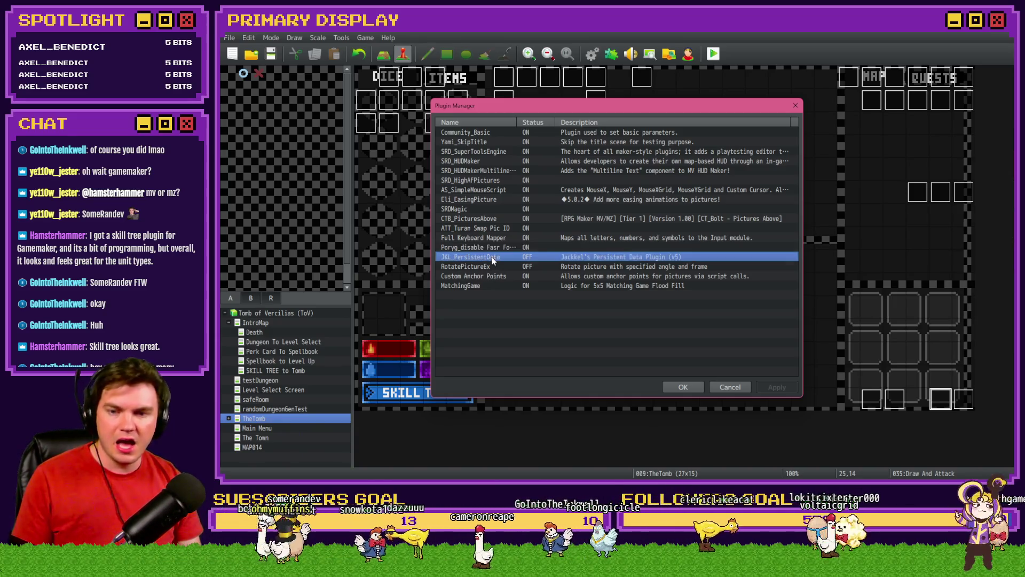
{"action": "double_click", "coordinate": [497, 258]}
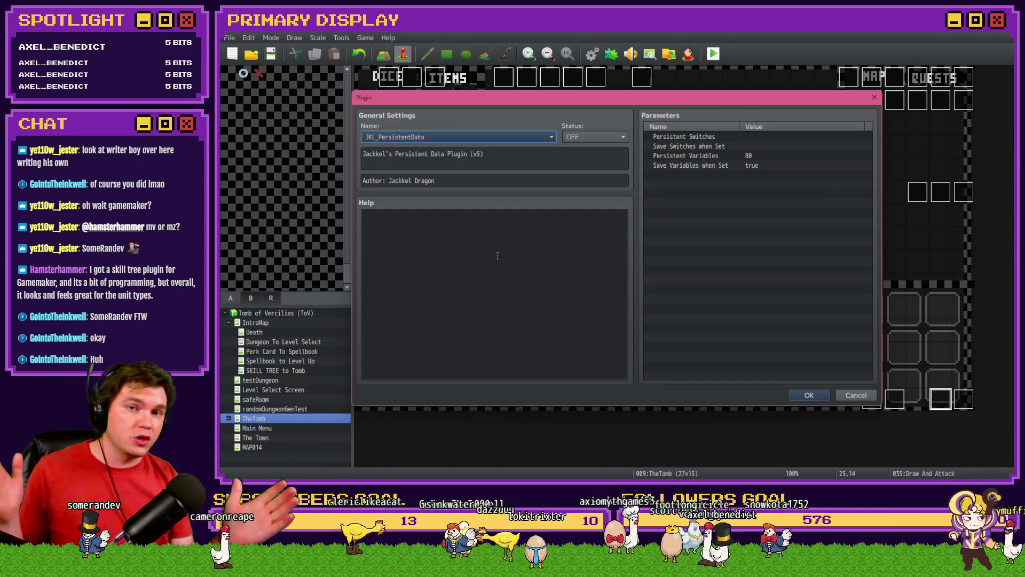
{"action": "key", "text": "Escape"}
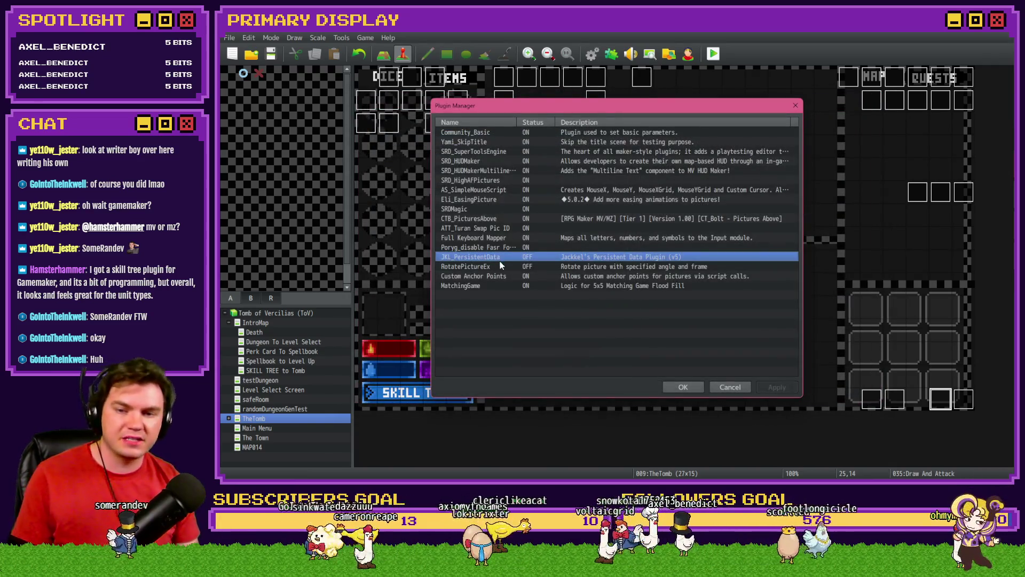
Read the Custom Anchor Points help, noting anchor X 0.92 and anchor Y 0.5.
{"action": "left_click", "coordinate": [500, 268]}
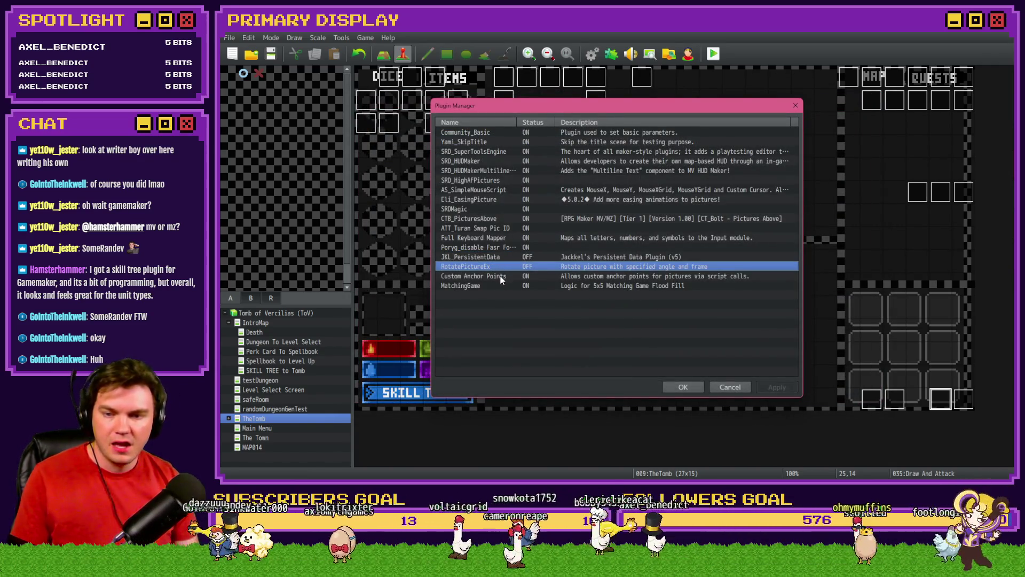
{"action": "left_click", "coordinate": [501, 277]}
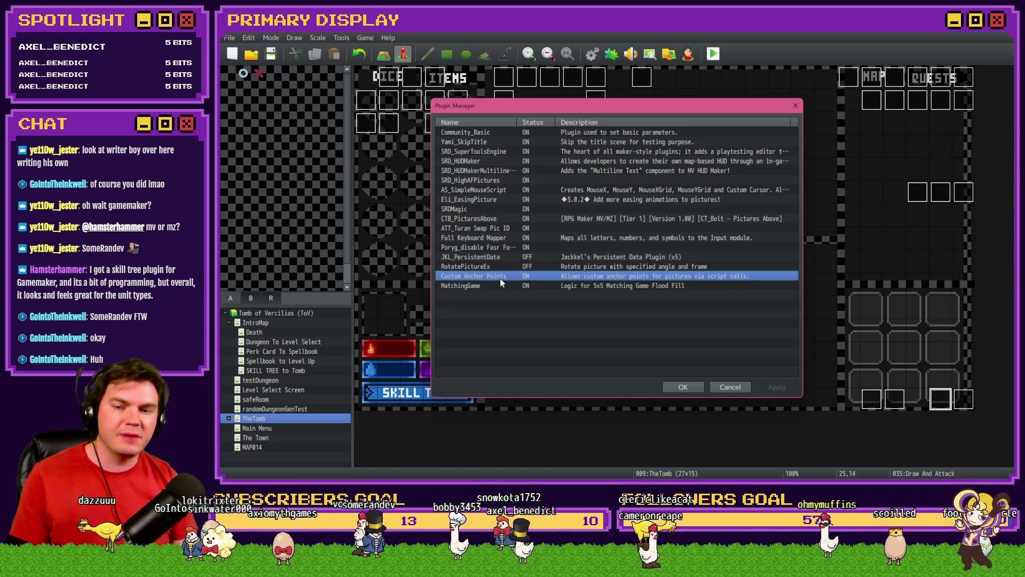
{"action": "double_click", "coordinate": [502, 277]}
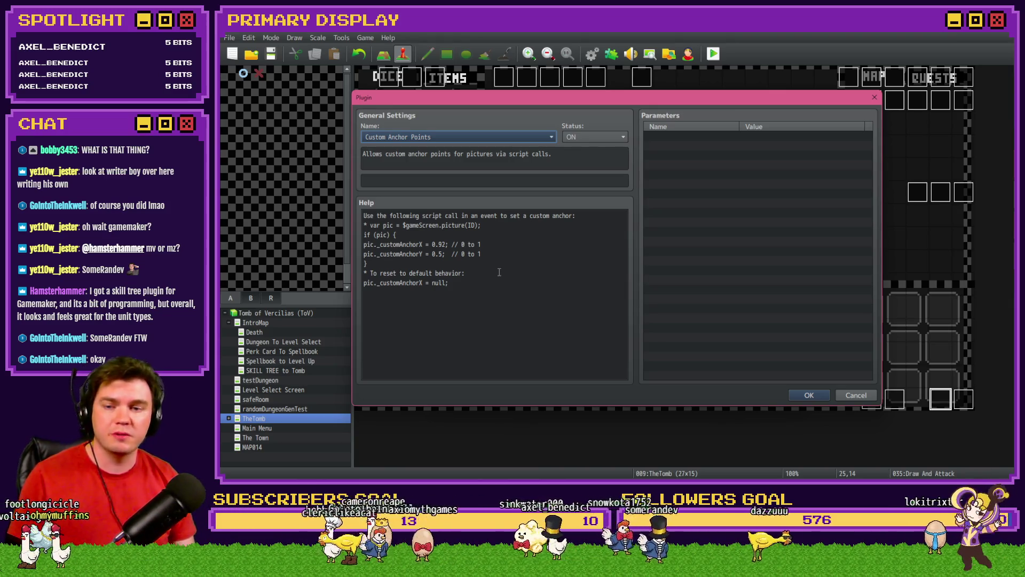
{"action": "double_click", "coordinate": [442, 244]}
{"action": "double_click", "coordinate": [439, 255]}
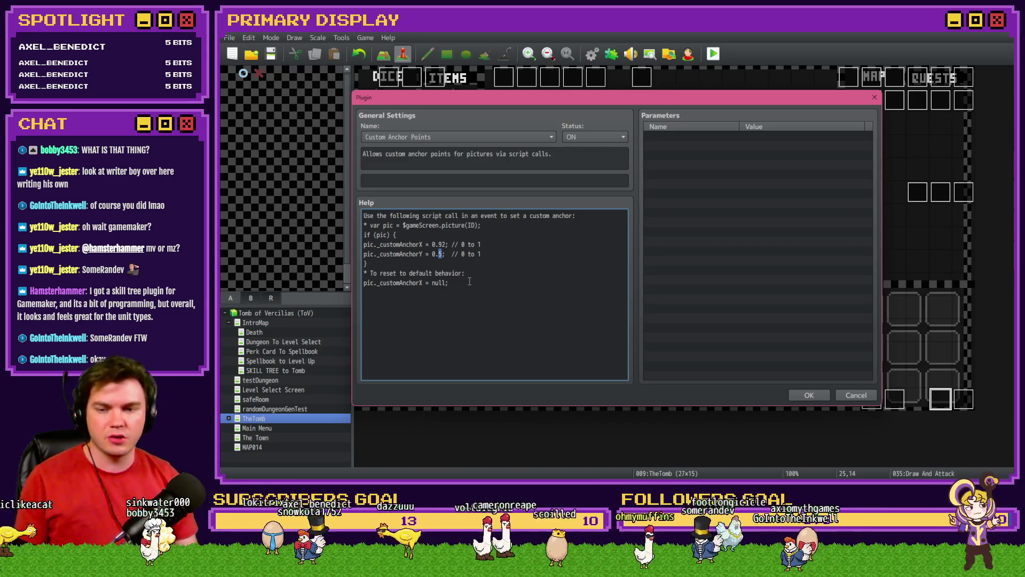
{"action": "key", "text": "Escape"}
Check the MatchingGame plugin settings and close the Plugin Manager.
{"action": "left_click", "coordinate": [476, 287]}
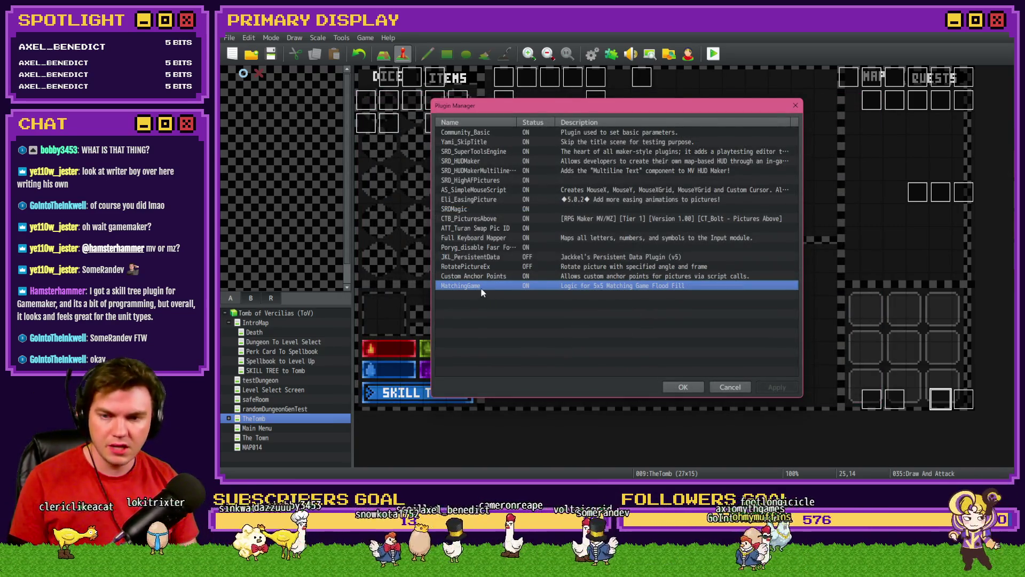
{"action": "double_click", "coordinate": [482, 287]}
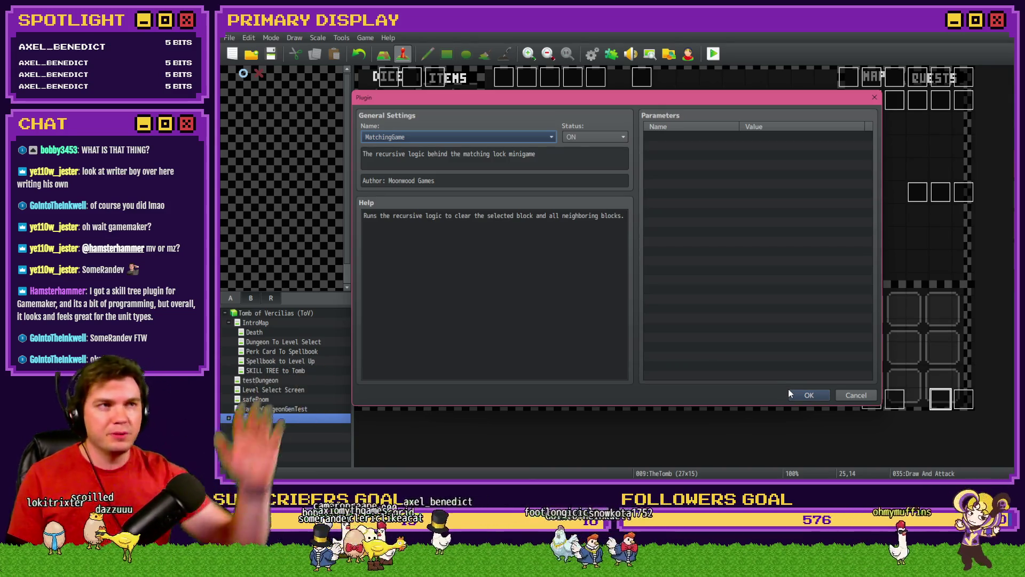
{"action": "left_click", "coordinate": [805, 395]}
{"action": "left_click", "coordinate": [694, 391]}
Save and playtest, take the Spiked Pauldron perk card, then exit to the Database.
{"action": "left_click", "coordinate": [713, 54]}
{"action": "left_click", "coordinate": [567, 273]}
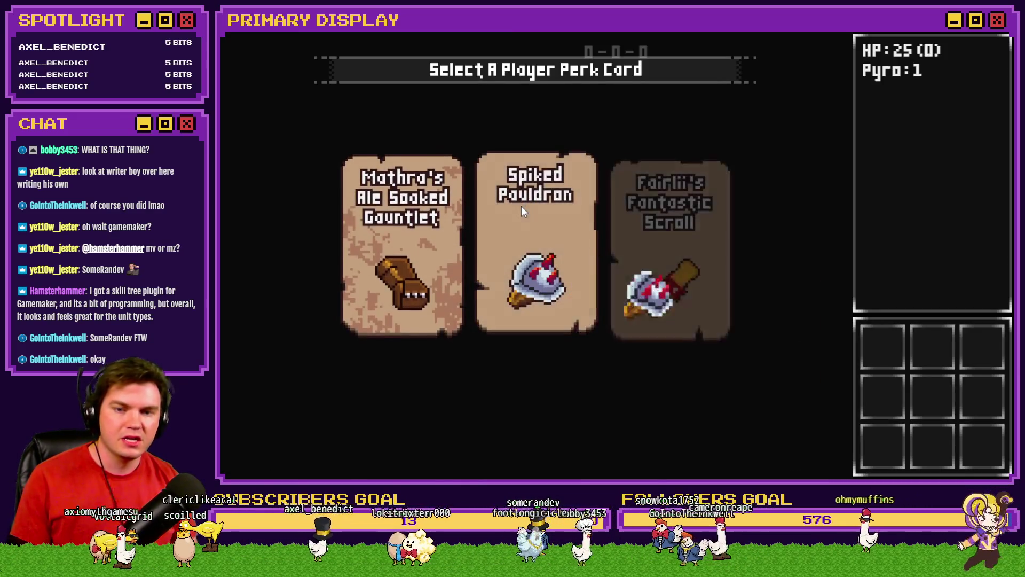
{"action": "left_click", "coordinate": [521, 207]}
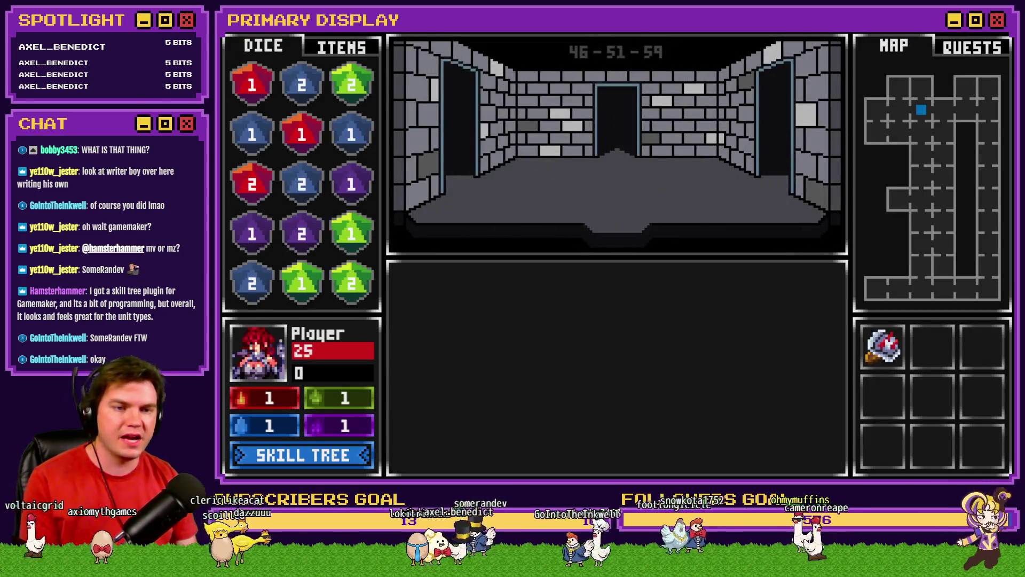
{"action": "key", "text": "alt+F4"}
{"action": "key", "text": "F9"}
Set randomNumber2's random range minimum to -5, confirm, then save and start a playtest.
{"action": "double_click", "coordinate": [637, 245]}
{"action": "double_click", "coordinate": [681, 308]}
{"action": "type", "text": "-5"}
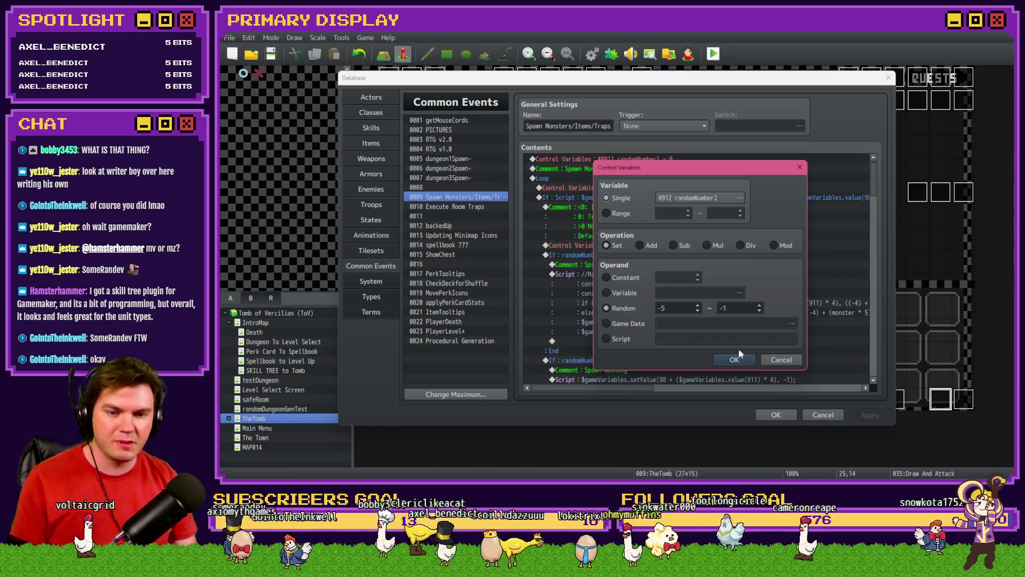
{"action": "left_click", "coordinate": [736, 359]}
{"action": "left_click", "coordinate": [776, 415]}
{"action": "left_click", "coordinate": [714, 54]}
{"action": "left_click", "coordinate": [578, 268]}
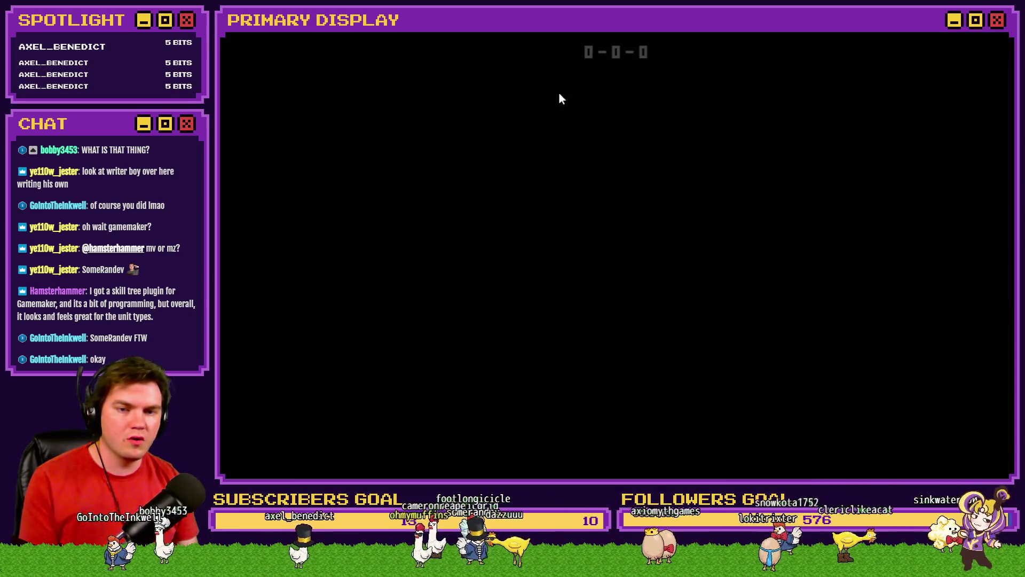
Step forward, pick the lock, clear the red, purple and blue gem groups, then close the playtest.
{"action": "key", "text": "Up"}
{"action": "key", "text": "Up"}
{"action": "key", "text": "Up"}
{"action": "key", "text": "Up"}
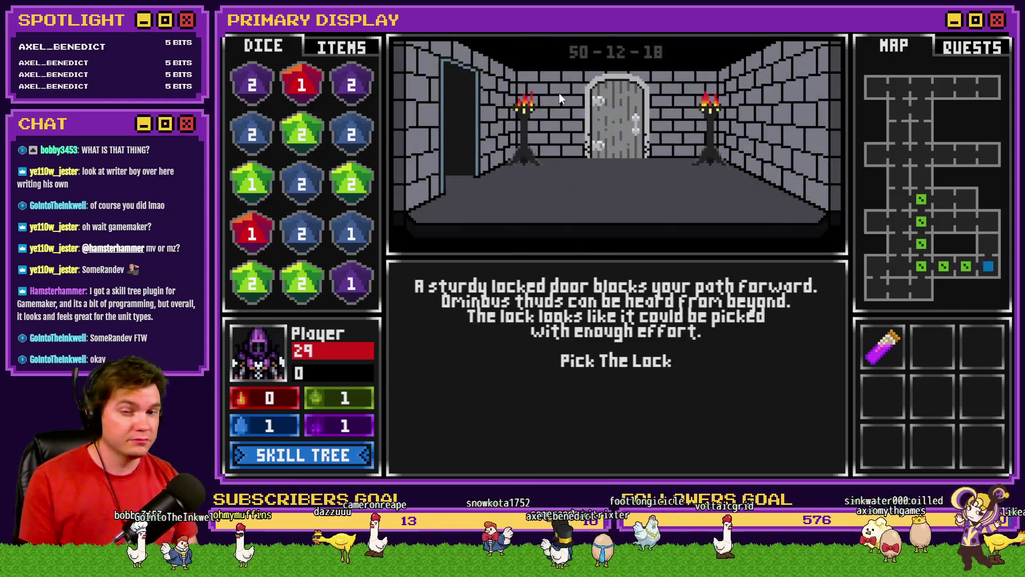
{"action": "left_click", "coordinate": [656, 362]}
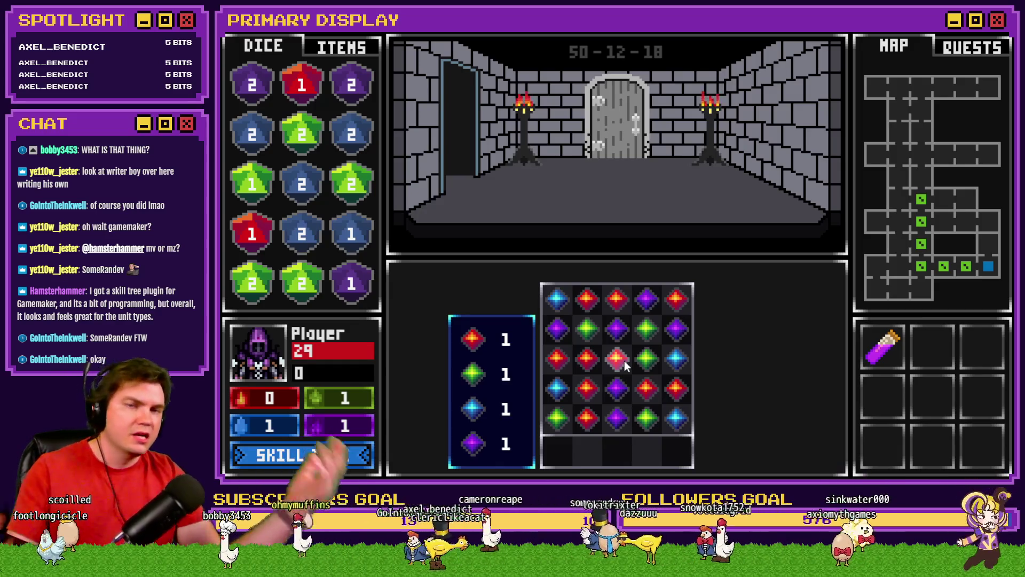
{"action": "left_click", "coordinate": [590, 364]}
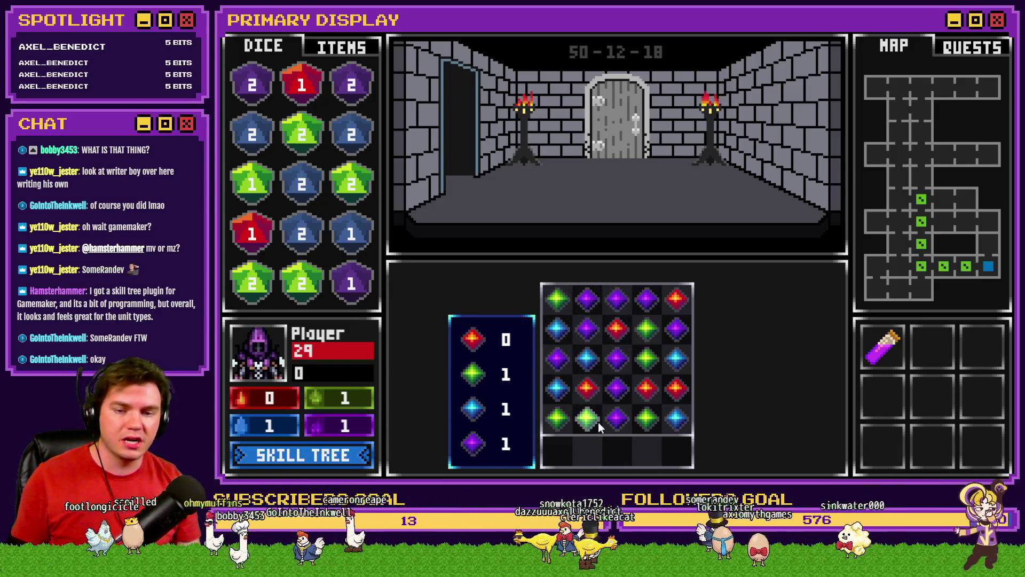
{"action": "left_click", "coordinate": [609, 362]}
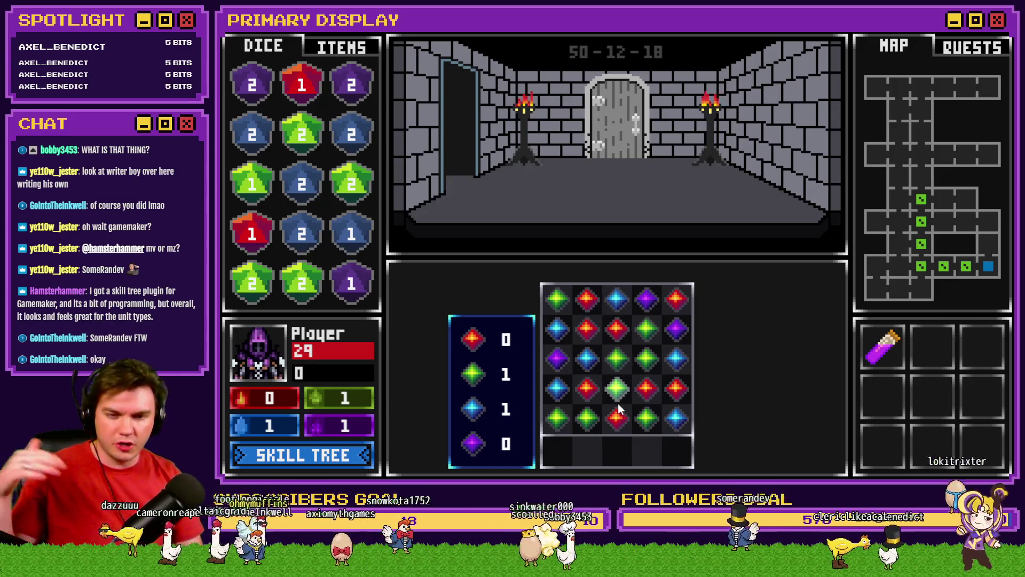
{"action": "left_click", "coordinate": [665, 395]}
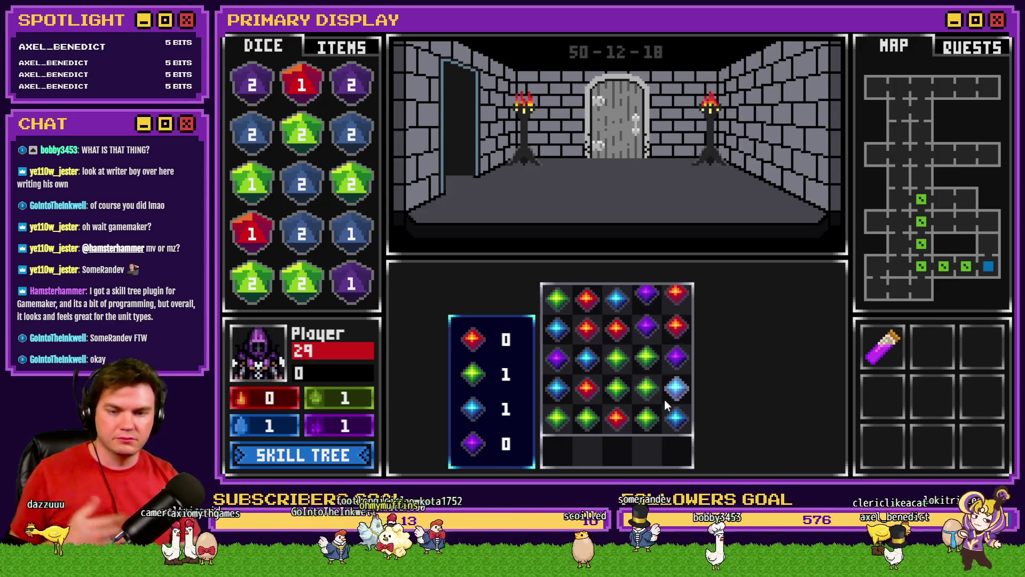
{"action": "left_click", "coordinate": [621, 335]}
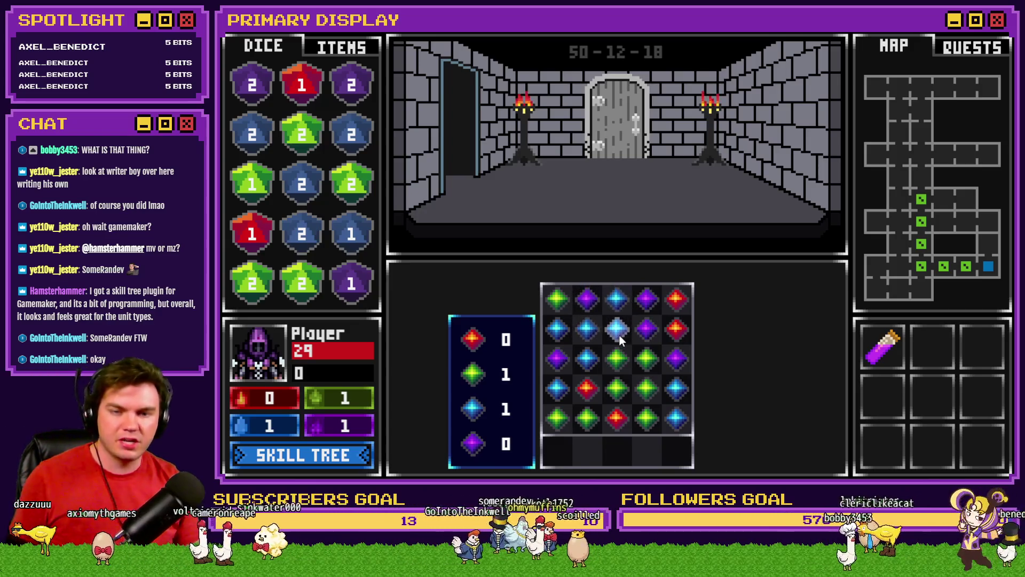
{"action": "left_click", "coordinate": [619, 335]}
{"action": "left_click", "coordinate": [614, 363]}
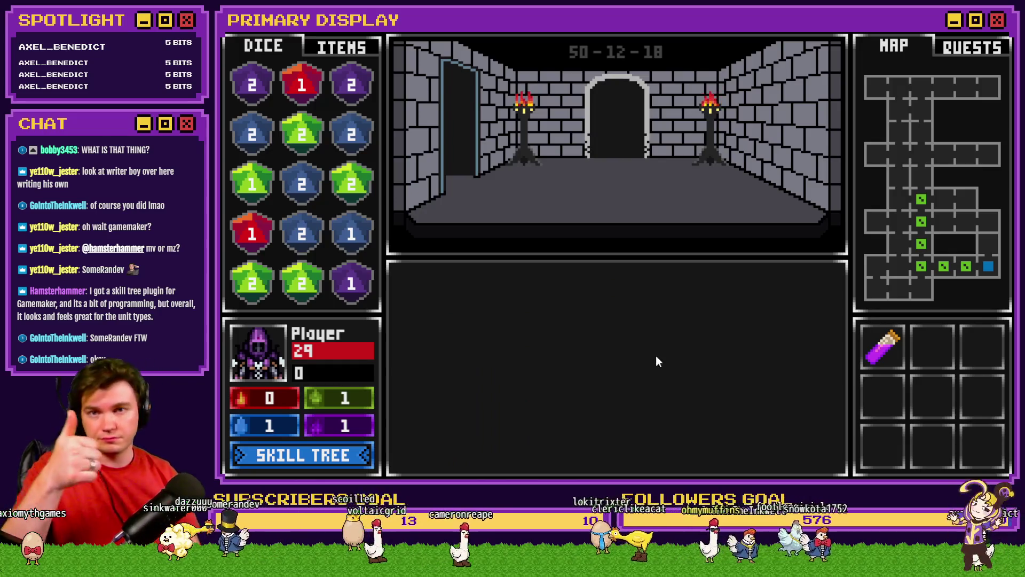
{"action": "key", "text": "alt+F4"}
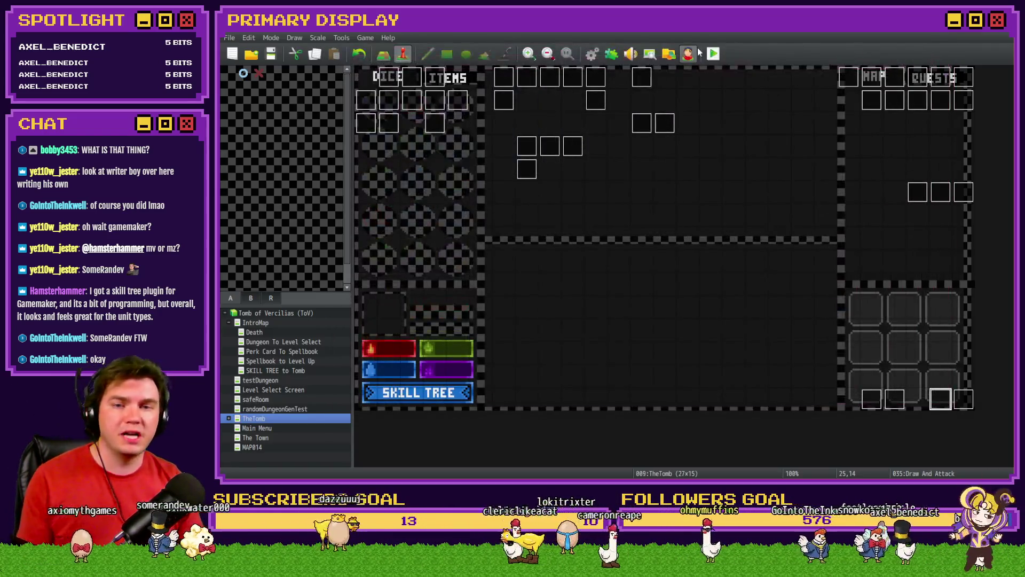
Look through the installed plugins, close Plugin Manager with OK, then save and relaunch the playtest.
{"action": "left_click", "coordinate": [611, 54]}
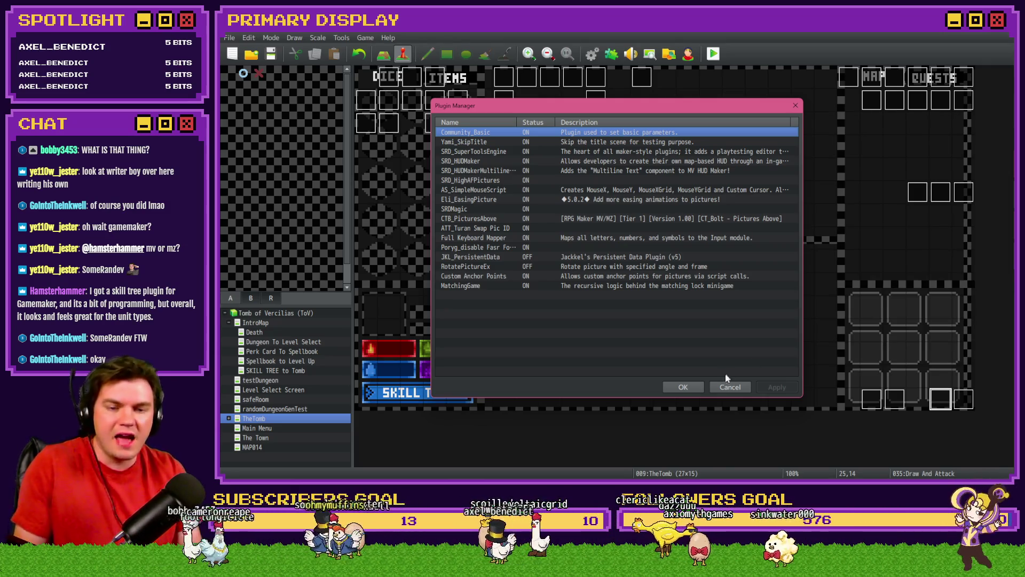
{"action": "left_click", "coordinate": [683, 387]}
{"action": "key", "text": "alt+F4"}
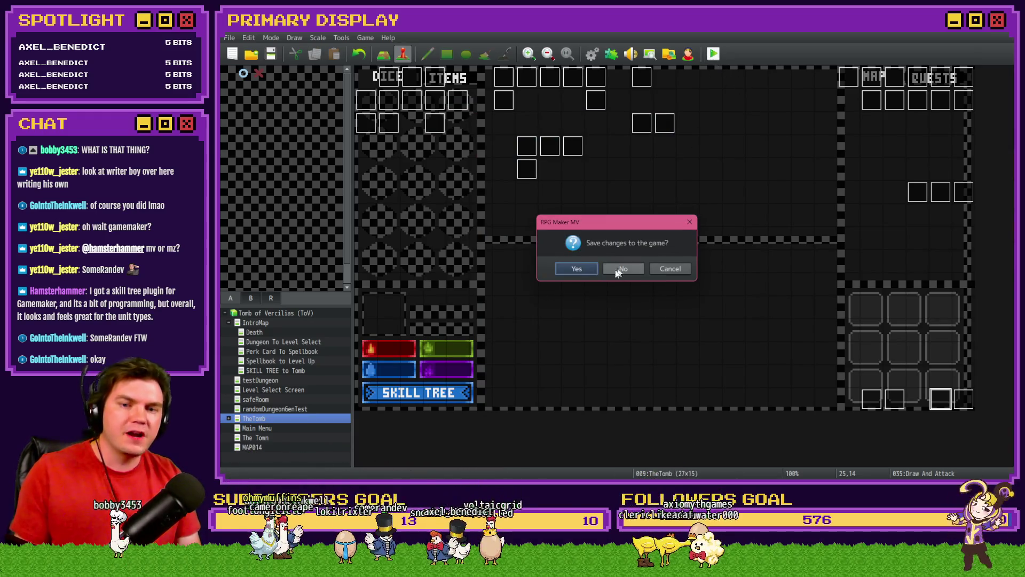
{"action": "left_click", "coordinate": [582, 268]}
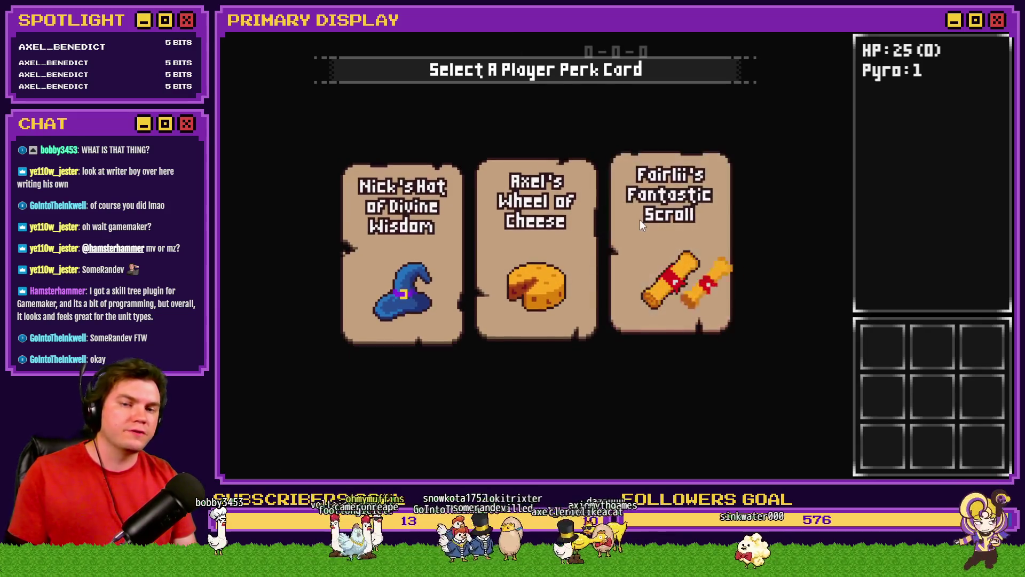
Pick a starting perk card for the new run.
{"action": "left_click", "coordinate": [639, 219]}
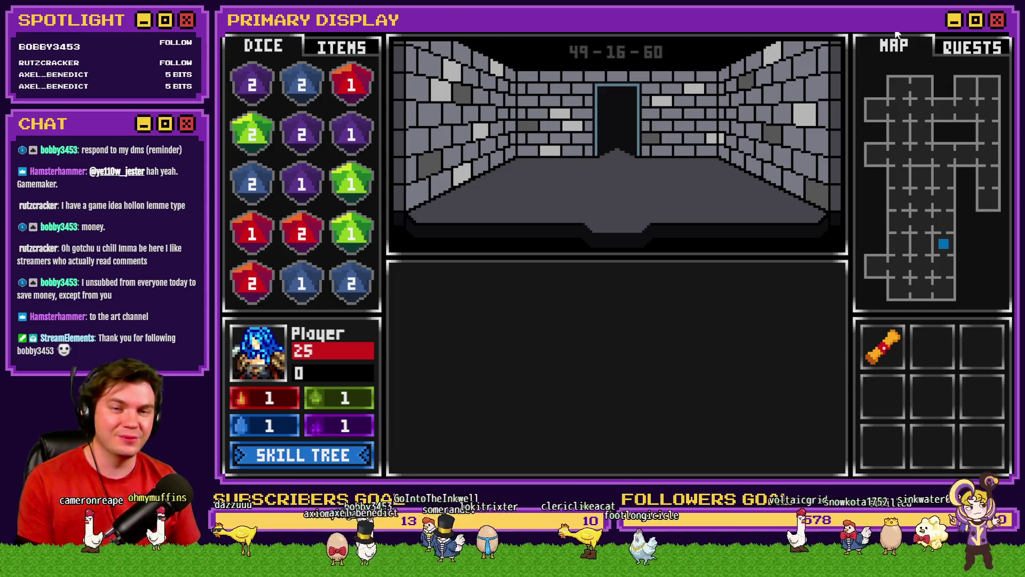
Walk up, left, up and right through the corridors, then choose Pick The Lock.
{"action": "key", "text": "Up"}
{"action": "key", "text": "Up"}
{"action": "key", "text": "Up"}
{"action": "key", "text": "Left"}
{"action": "key", "text": "Left"}
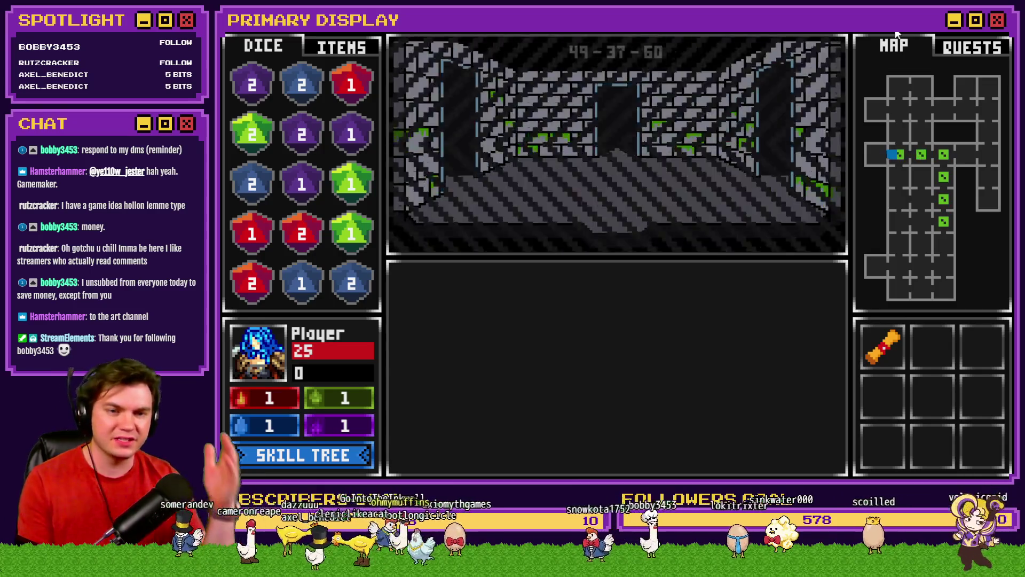
{"action": "key", "text": "Up"}
{"action": "key", "text": "Up"}
{"action": "key", "text": "Right"}
{"action": "key", "text": "Right"}
{"action": "key", "text": "Right"}
{"action": "key", "text": "Right"}
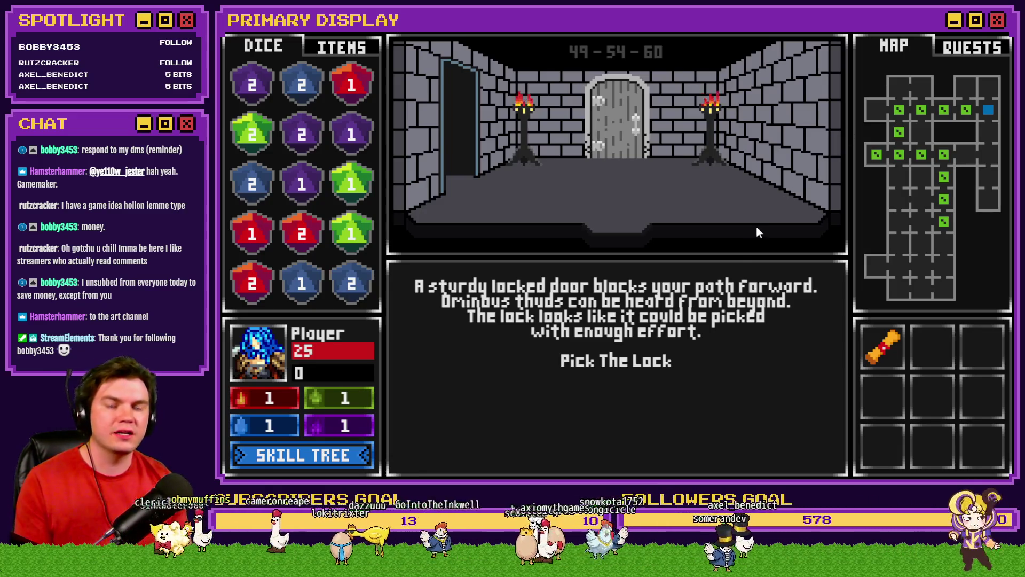
{"action": "left_click", "coordinate": [662, 353]}
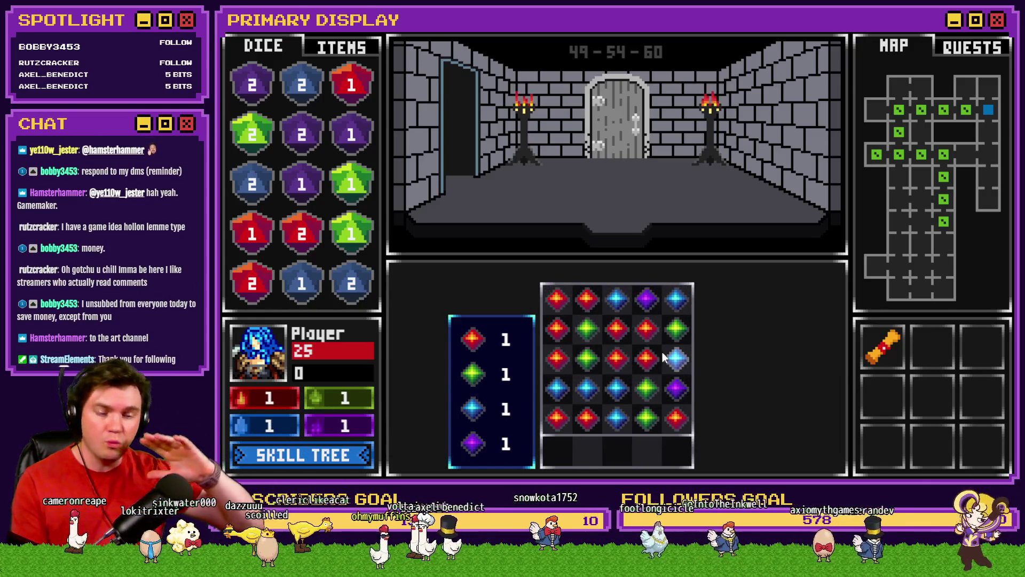
Clear the red, green, blue and final gem groups so every counter hits 0.
{"action": "left_click", "coordinate": [643, 358]}
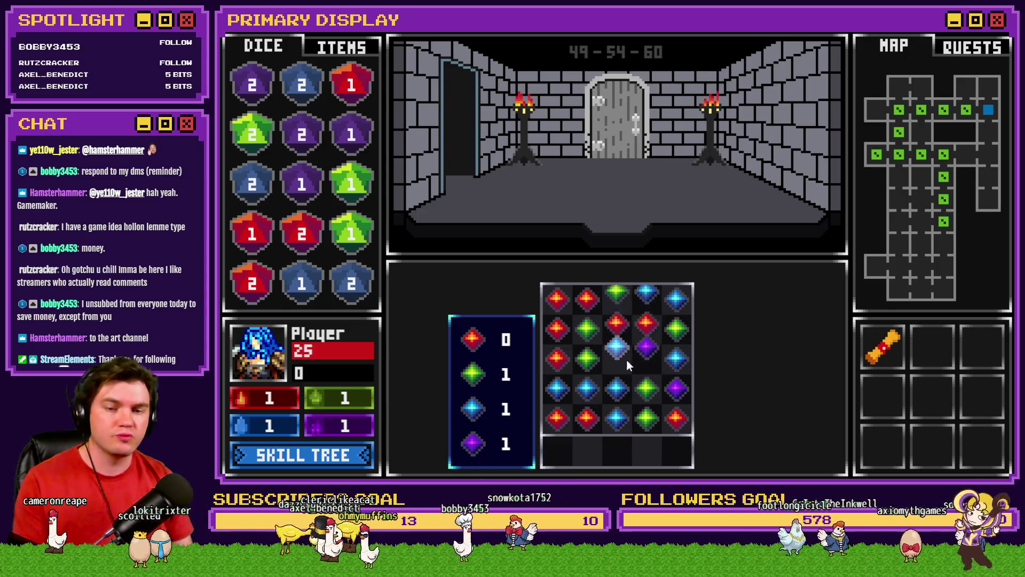
{"action": "left_click", "coordinate": [590, 358]}
{"action": "left_click", "coordinate": [598, 382]}
{"action": "left_click", "coordinate": [585, 396]}
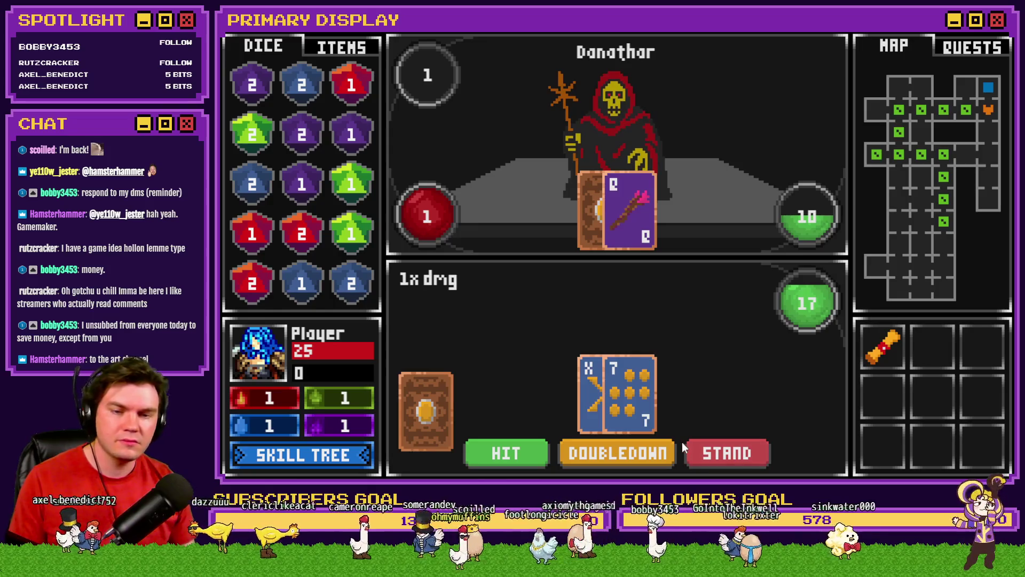
Choose Stand against Danathar, then view the collected item cards.
{"action": "left_click", "coordinate": [727, 451]}
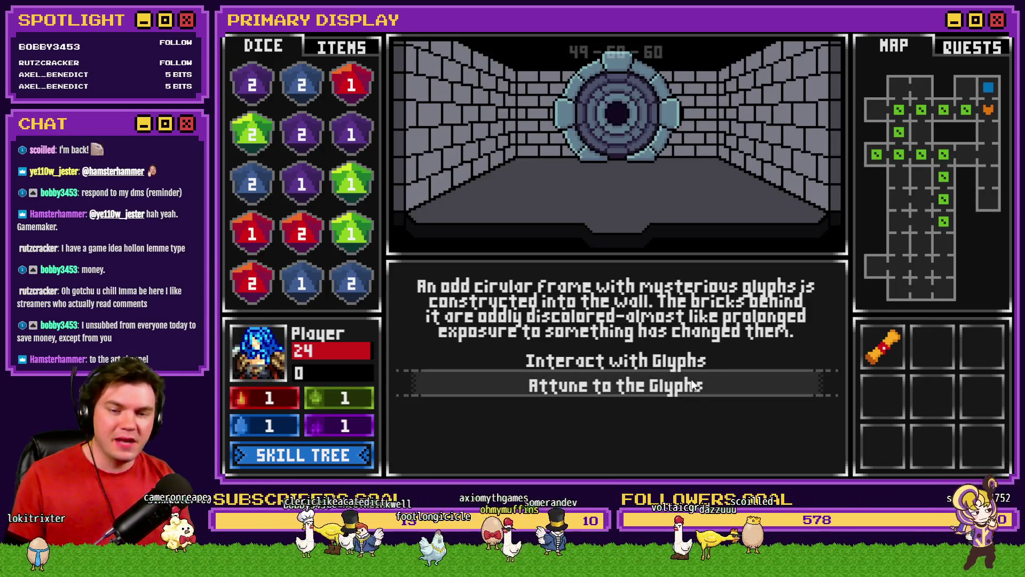
{"action": "left_click", "coordinate": [338, 52]}
Switch back to the Dice list and close the playtest window.
{"action": "left_click", "coordinate": [259, 48]}
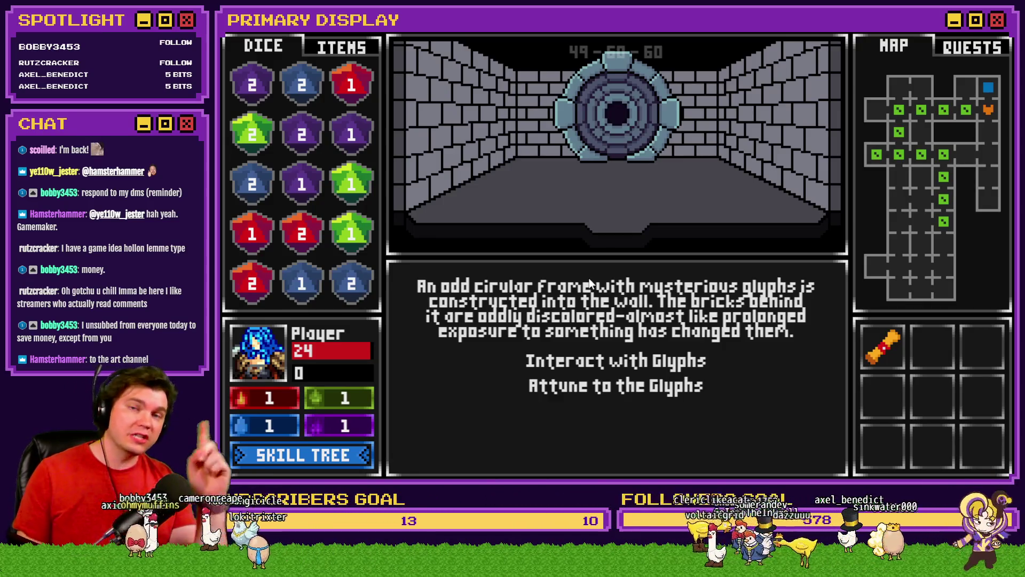
{"action": "left_click", "coordinate": [994, 31]}
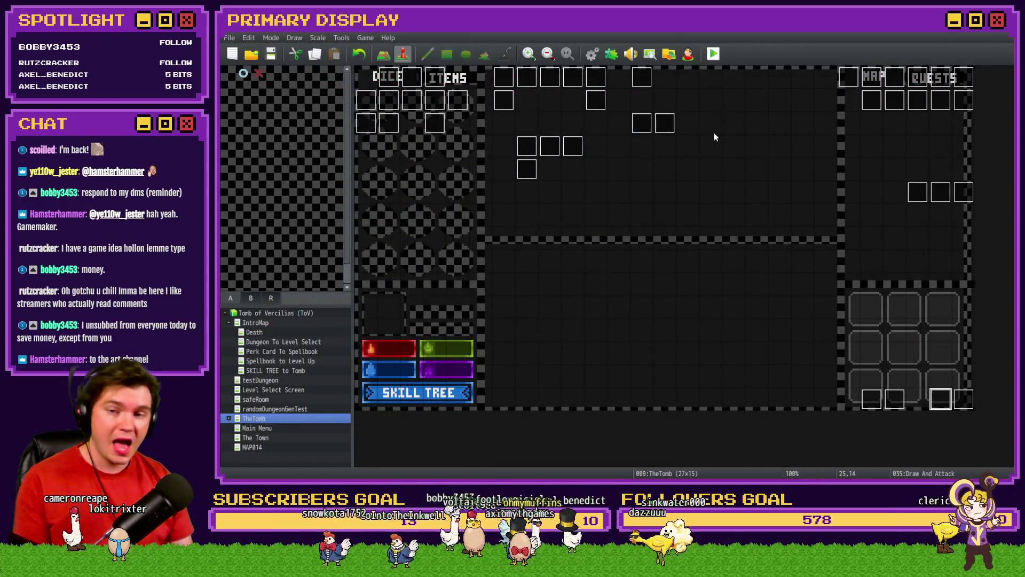
{"action": "double_click", "coordinate": [438, 166]}
{"action": "left_click", "coordinate": [398, 182]}
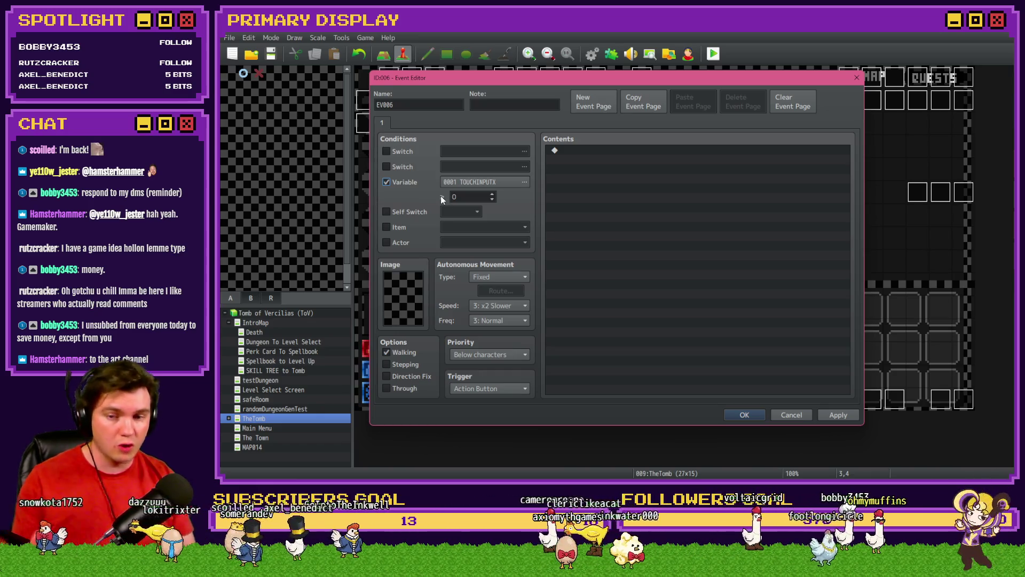
{"action": "double_click", "coordinate": [464, 196]}
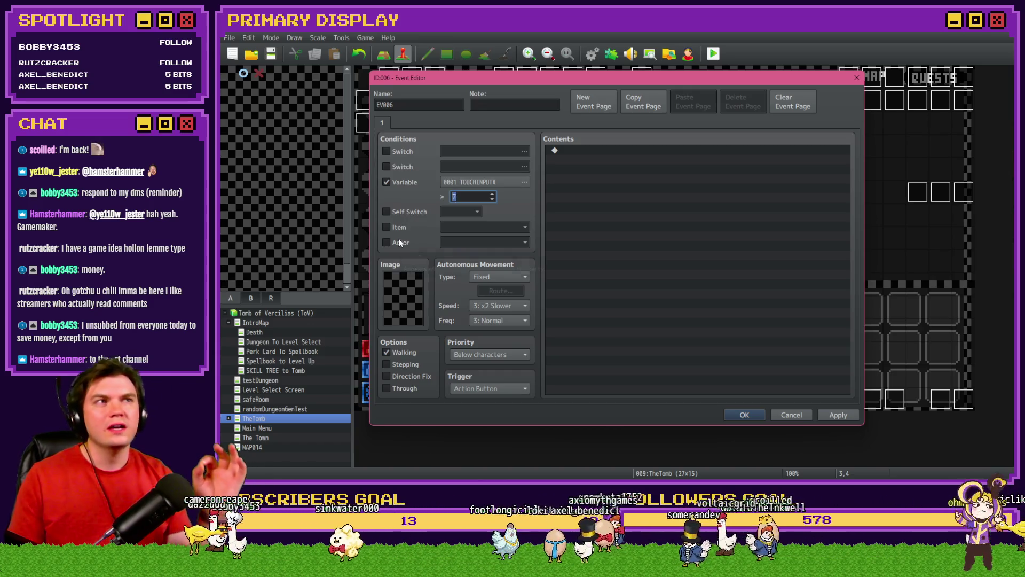
{"action": "mouse_move", "coordinate": [399, 243]}
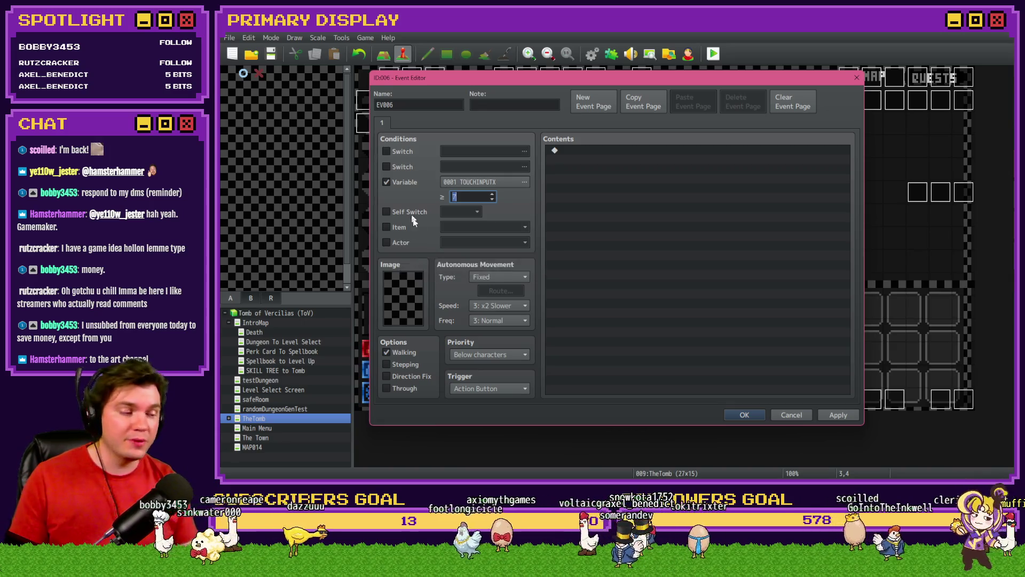
{"action": "left_click", "coordinate": [386, 182]}
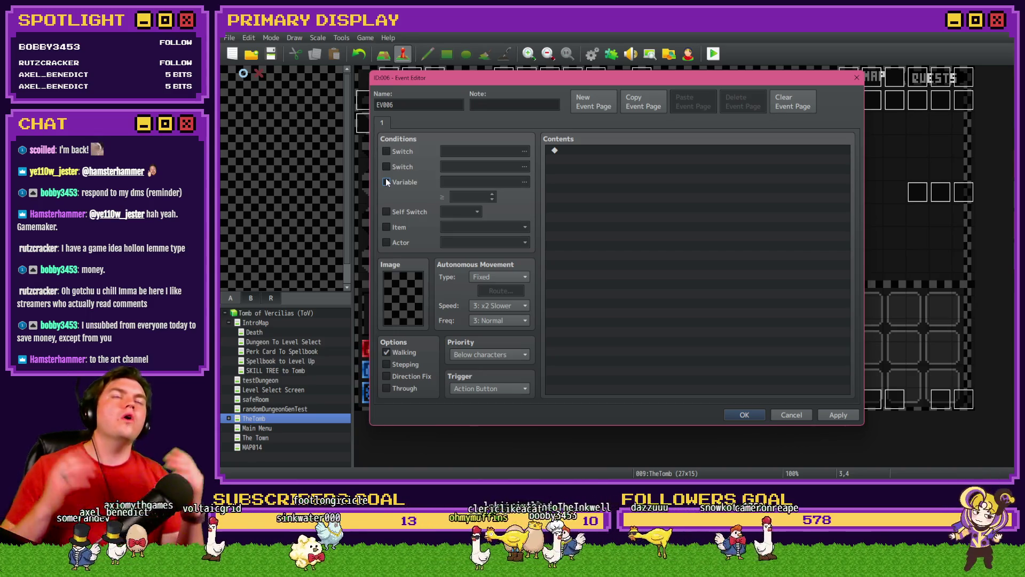
{"action": "left_click", "coordinate": [387, 212]}
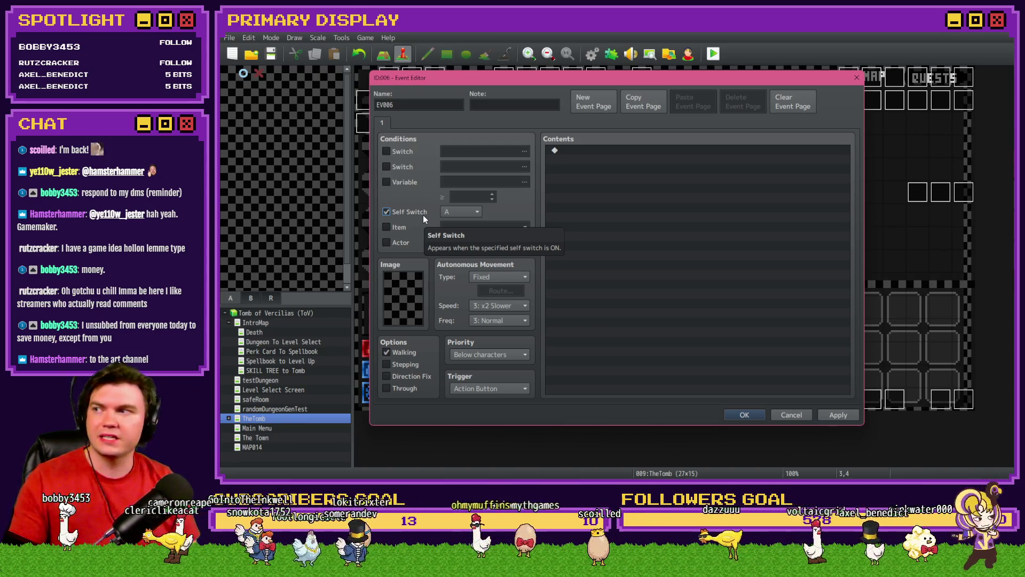
{"action": "left_click", "coordinate": [423, 215]}
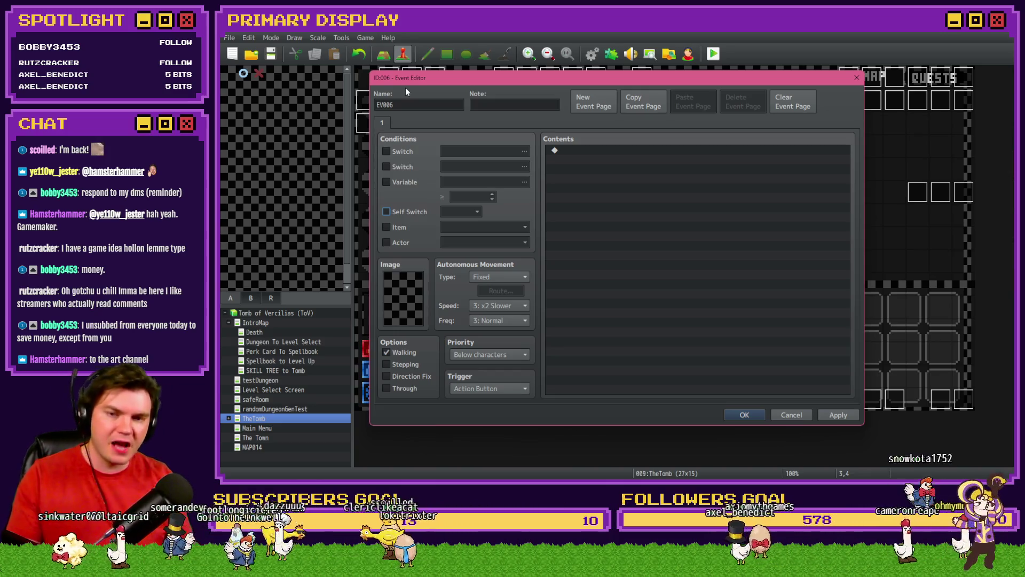
Discard the empty new event, then open page 2 of the EV001 Int/Movement event.
{"action": "left_click", "coordinate": [795, 416]}
{"action": "left_click", "coordinate": [614, 268]}
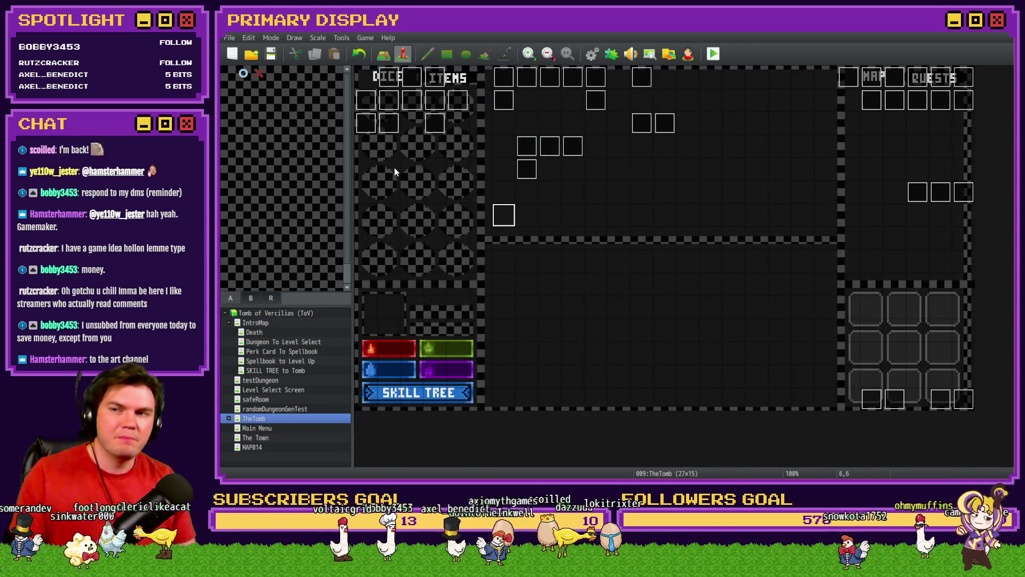
{"action": "double_click", "coordinate": [505, 238]}
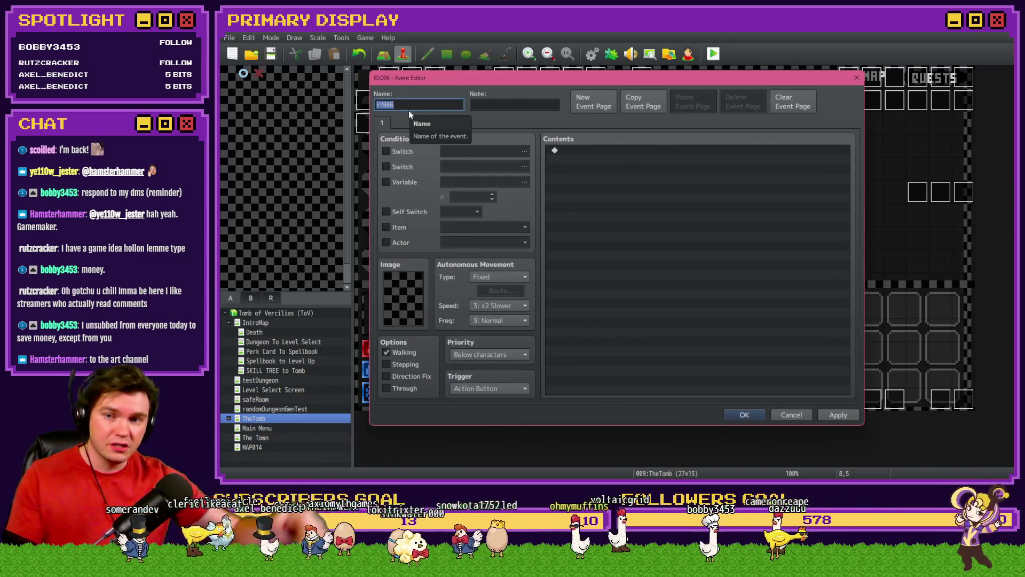
{"action": "key", "text": "Escape"}
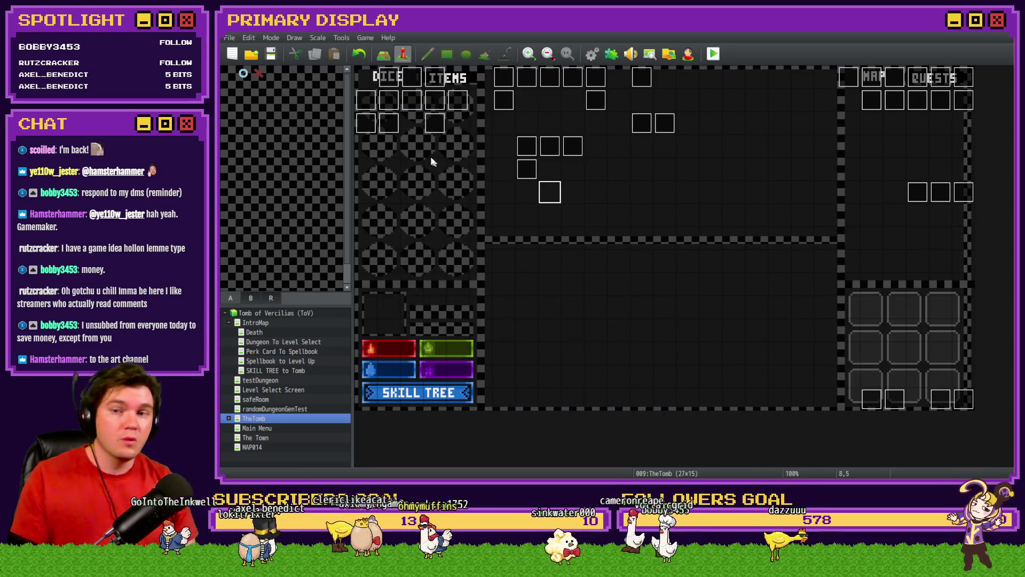
{"action": "double_click", "coordinate": [390, 85]}
{"action": "left_click", "coordinate": [398, 122]}
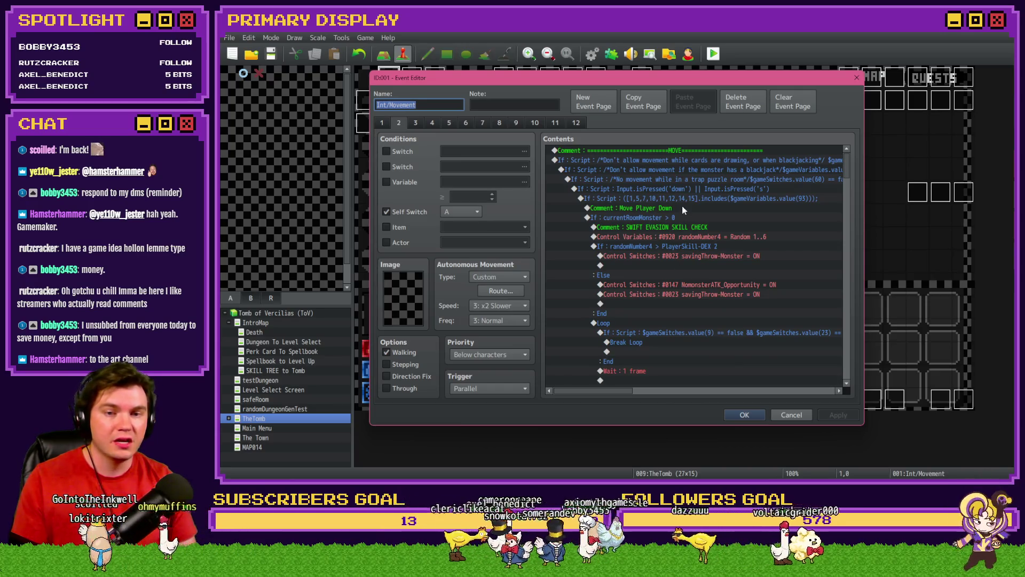
Open the player-icon Script command on page 3 of the Int/Movement event.
{"action": "scroll", "coordinate": [681, 207], "scroll_direction": "down", "scroll_amount": 7}
{"action": "scroll", "coordinate": [684, 216], "scroll_direction": "down", "scroll_amount": 2}
{"action": "scroll", "coordinate": [687, 217], "scroll_direction": "up", "scroll_amount": 4}
{"action": "scroll", "coordinate": [661, 288], "scroll_direction": "down", "scroll_amount": 5}
{"action": "left_click", "coordinate": [418, 126]}
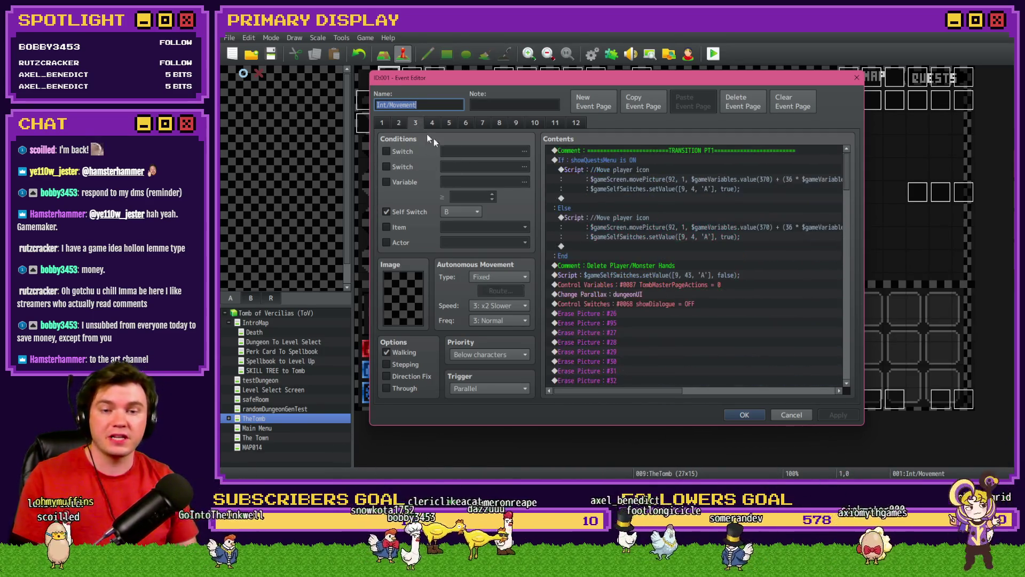
{"action": "double_click", "coordinate": [688, 170]}
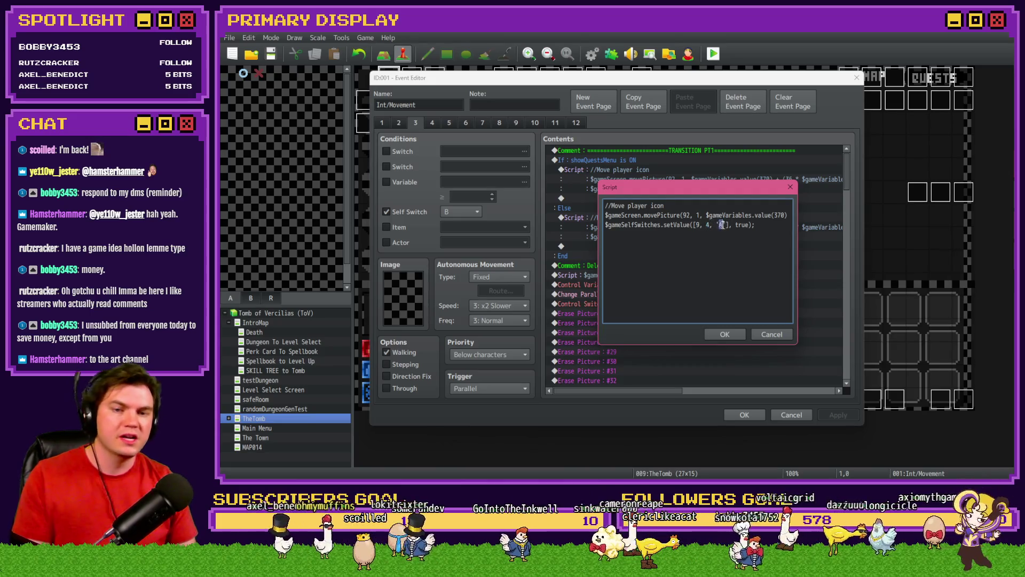
Check the script's true value and self-switch 4, then close it and the event unchanged.
{"action": "double_click", "coordinate": [742, 225]}
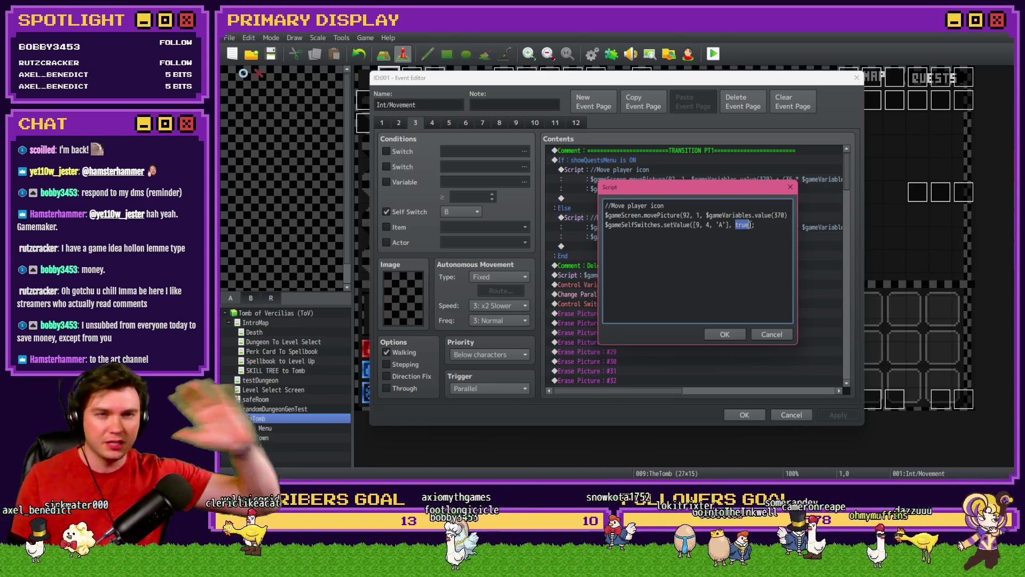
{"action": "double_click", "coordinate": [707, 224]}
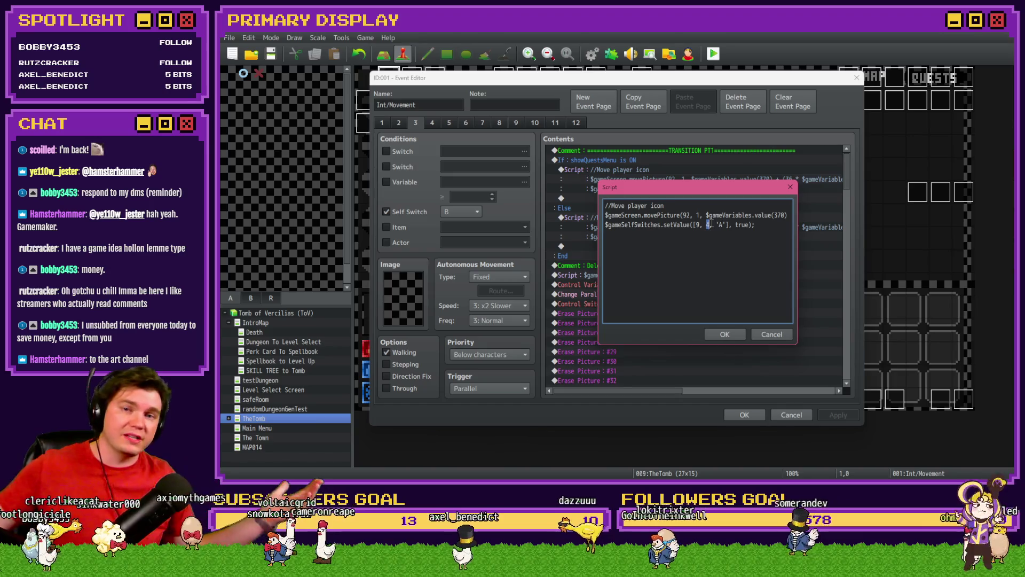
{"action": "key", "text": "Escape"}
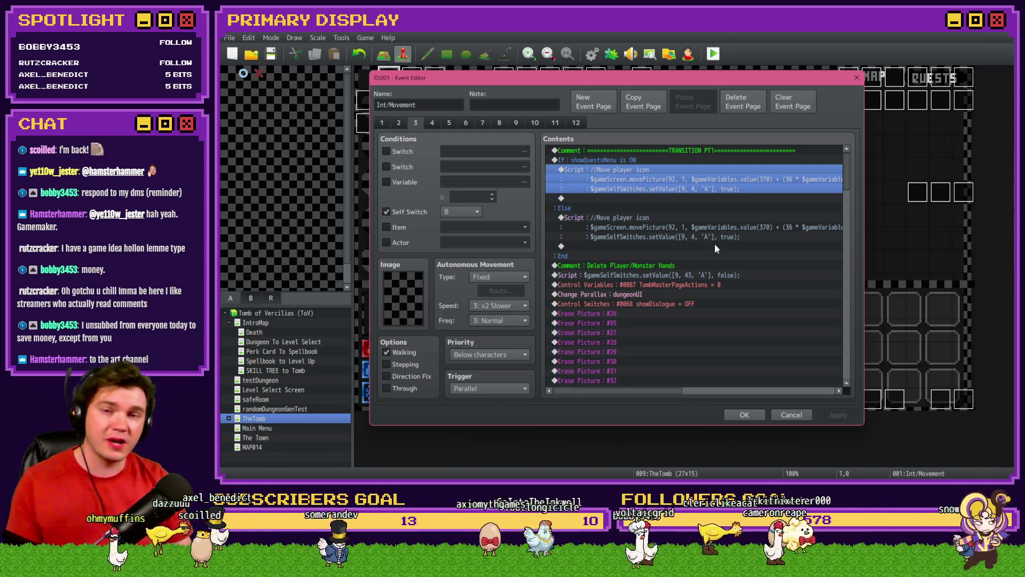
{"action": "key", "text": "Escape"}
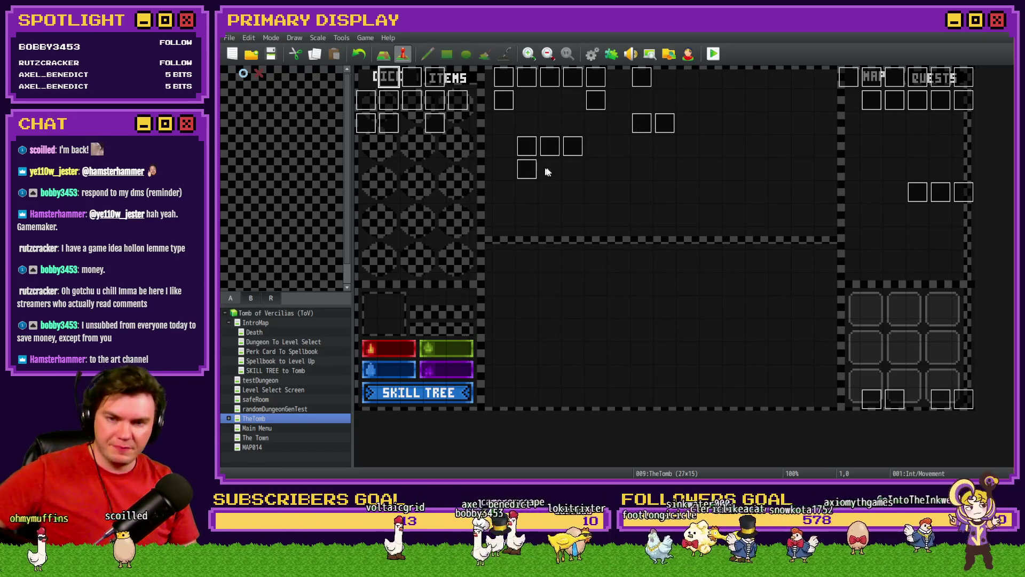
Look over pages 4 and 5 of the Draw And Attack event, then cancel out.
{"action": "double_click", "coordinate": [937, 405]}
{"action": "left_click", "coordinate": [431, 124]}
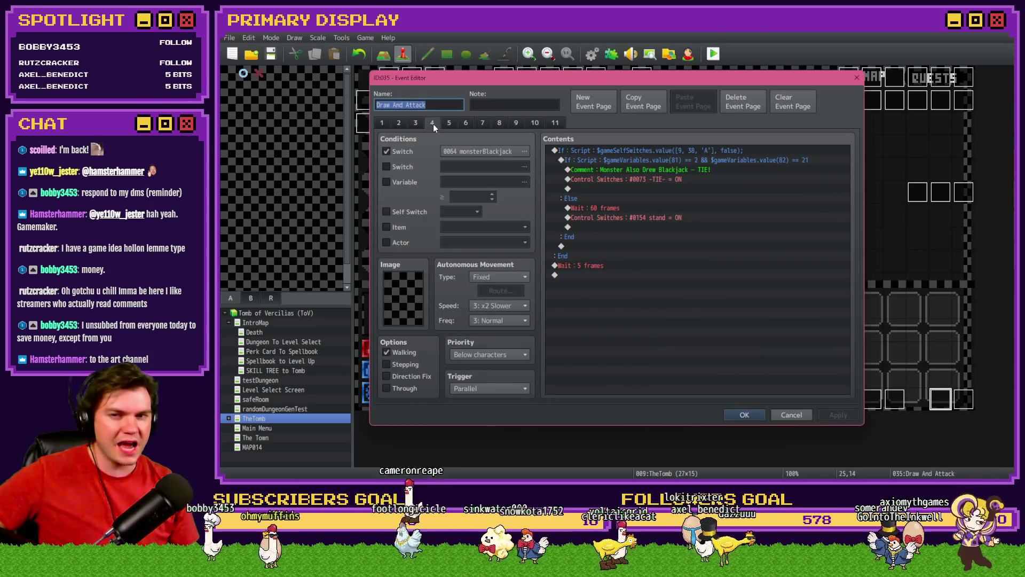
{"action": "left_click", "coordinate": [449, 123]}
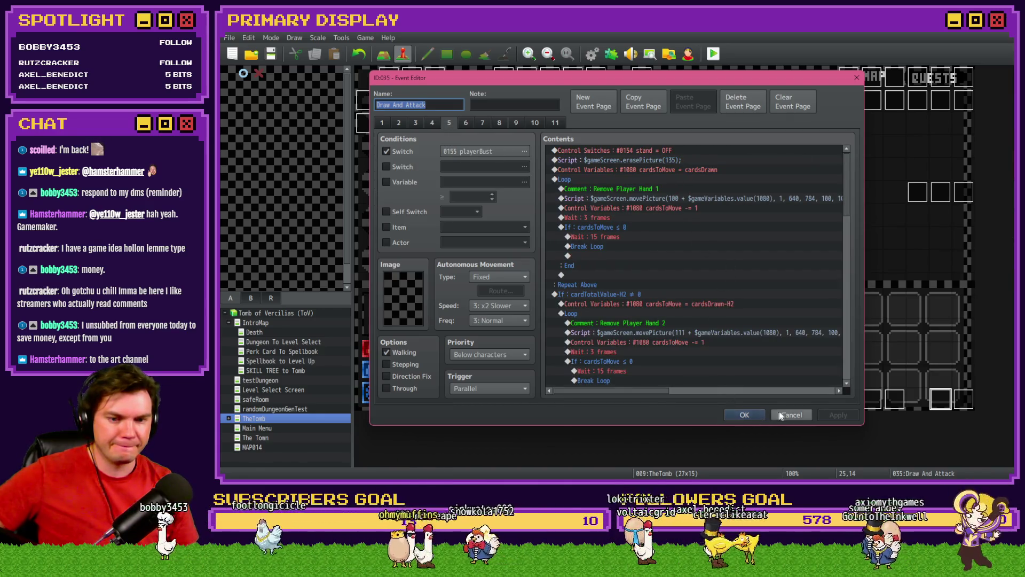
{"action": "left_click", "coordinate": [777, 415]}
Scroll through the menuItems/skillTree event's Vitality and Dexterity skill commands, then cancel.
{"action": "double_click", "coordinate": [412, 101]}
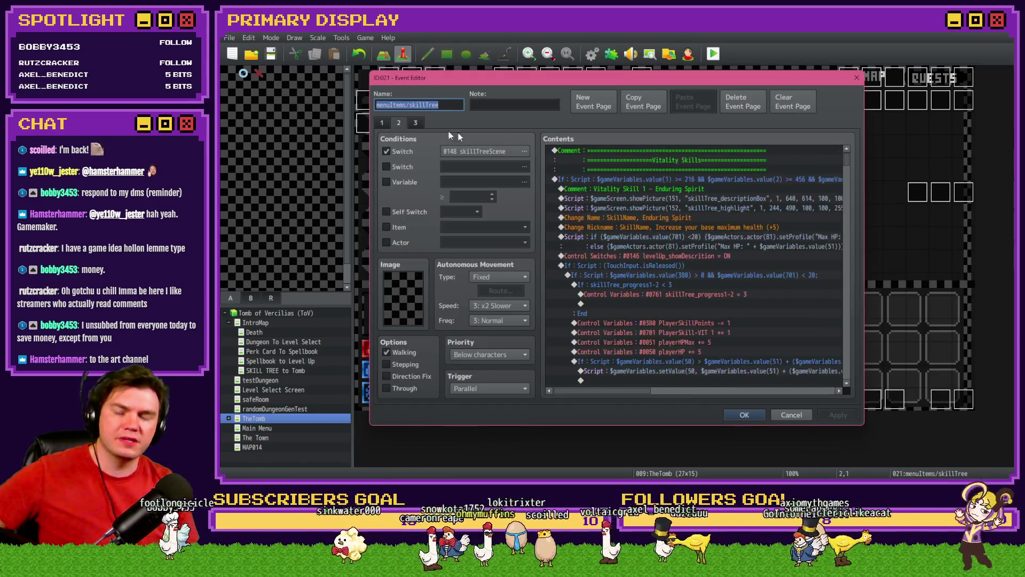
{"action": "scroll", "coordinate": [847, 194], "scroll_direction": "down", "scroll_amount": 15}
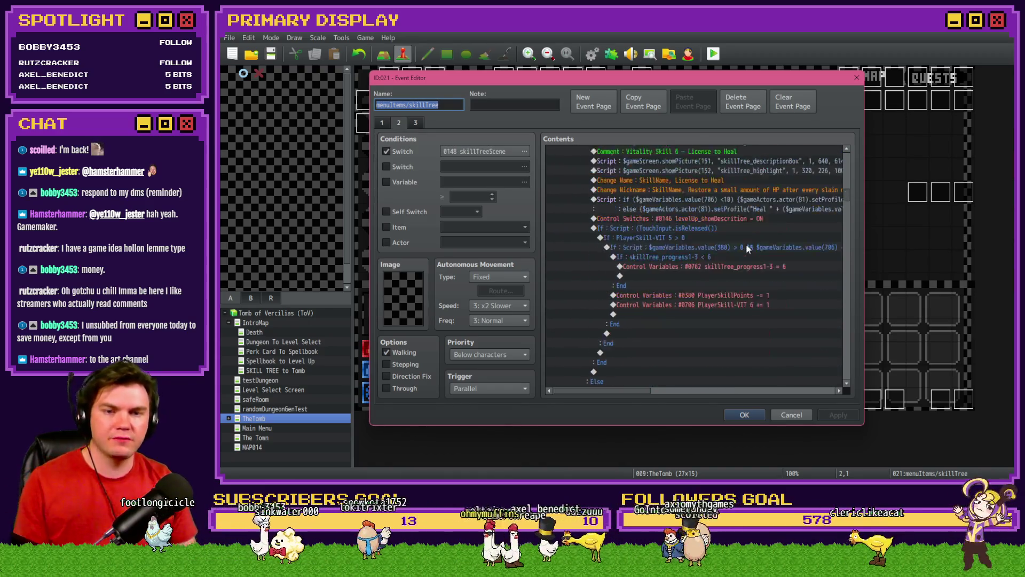
{"action": "scroll", "coordinate": [748, 247], "scroll_direction": "down", "scroll_amount": 10}
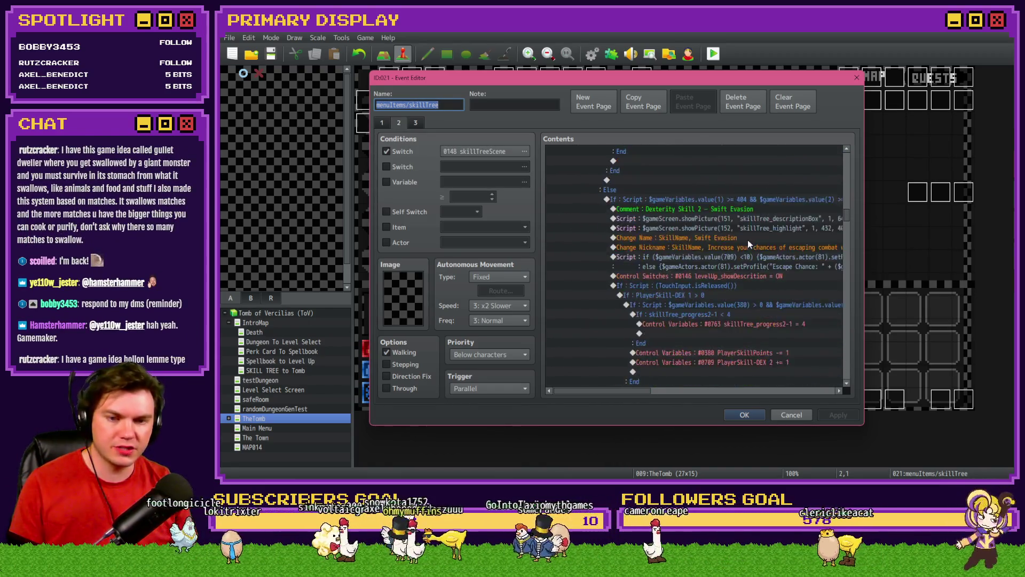
{"action": "scroll", "coordinate": [750, 243], "scroll_direction": "down", "scroll_amount": 3}
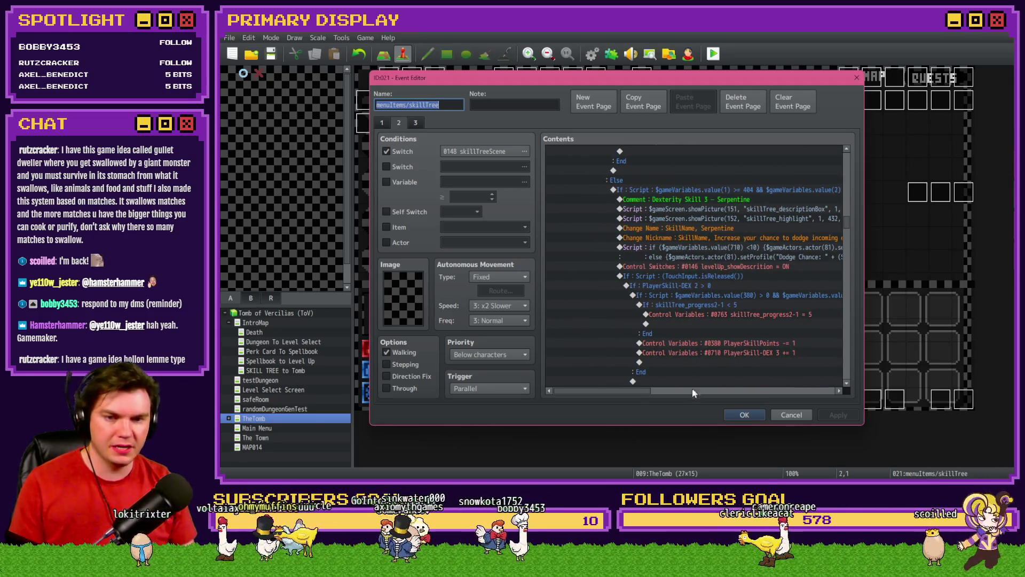
{"action": "left_click_drag", "start_coordinate": [627, 392], "coordinate": [652, 396]}
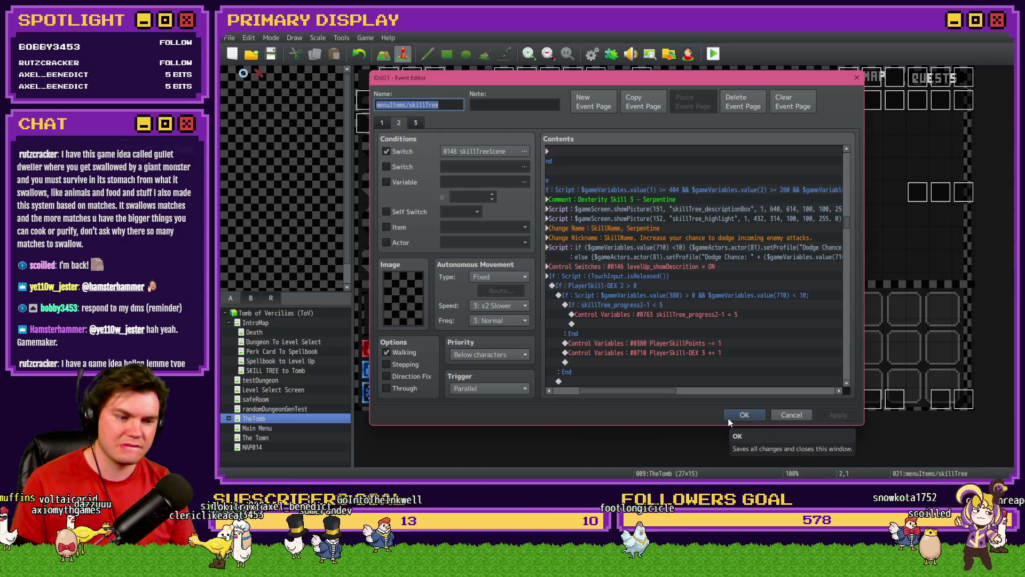
{"action": "left_click", "coordinate": [791, 415]}
Check the PlayerSkill-DEX 3 dodge block on Draw And Attack page 5, then open Saving Throw.
{"action": "double_click", "coordinate": [943, 399]}
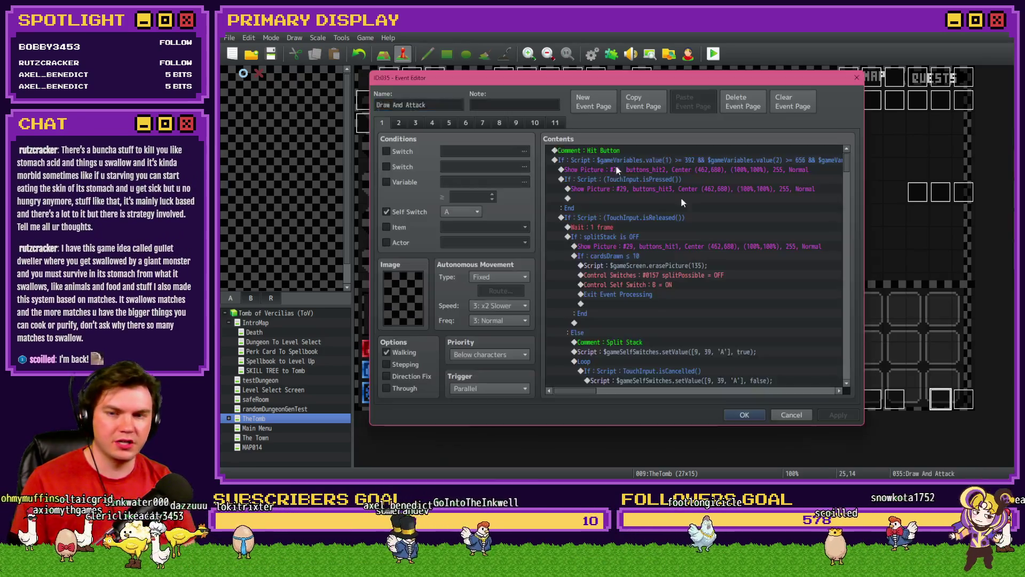
{"action": "left_click", "coordinate": [451, 123]}
{"action": "scroll", "coordinate": [716, 286], "scroll_direction": "down", "scroll_amount": 6}
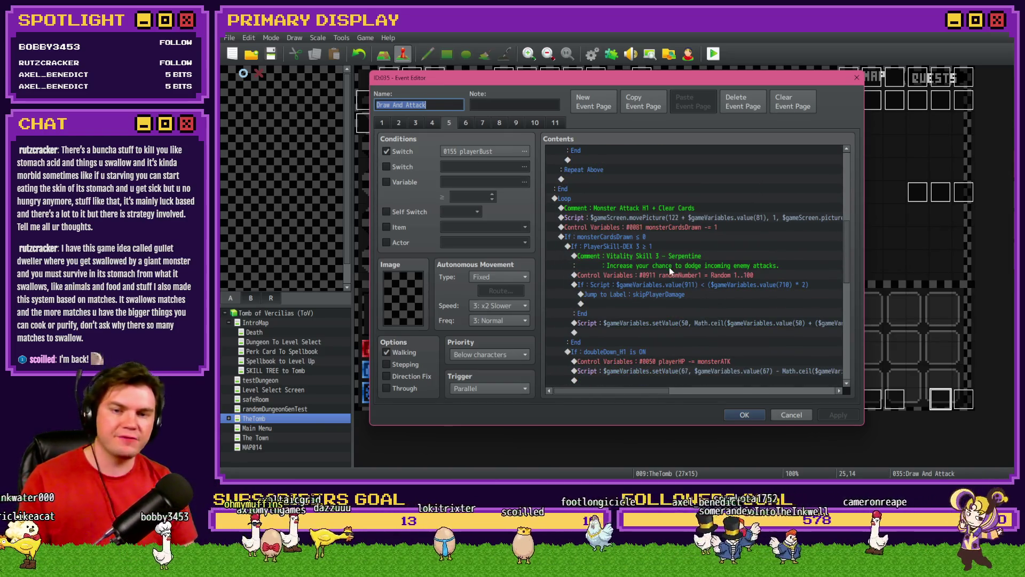
{"action": "left_click", "coordinate": [659, 247]}
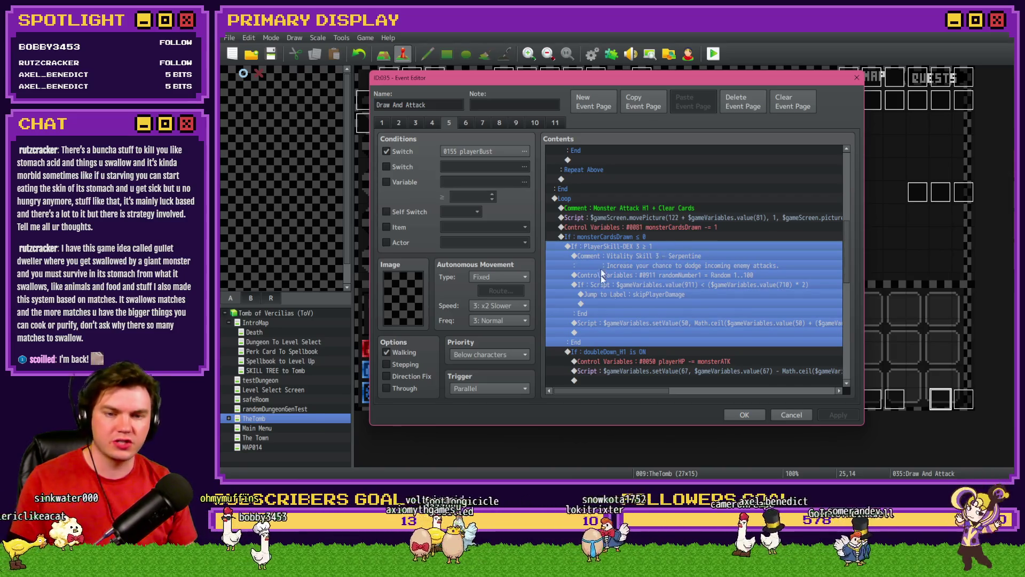
{"action": "left_click", "coordinate": [755, 416]}
{"action": "double_click", "coordinate": [508, 103]}
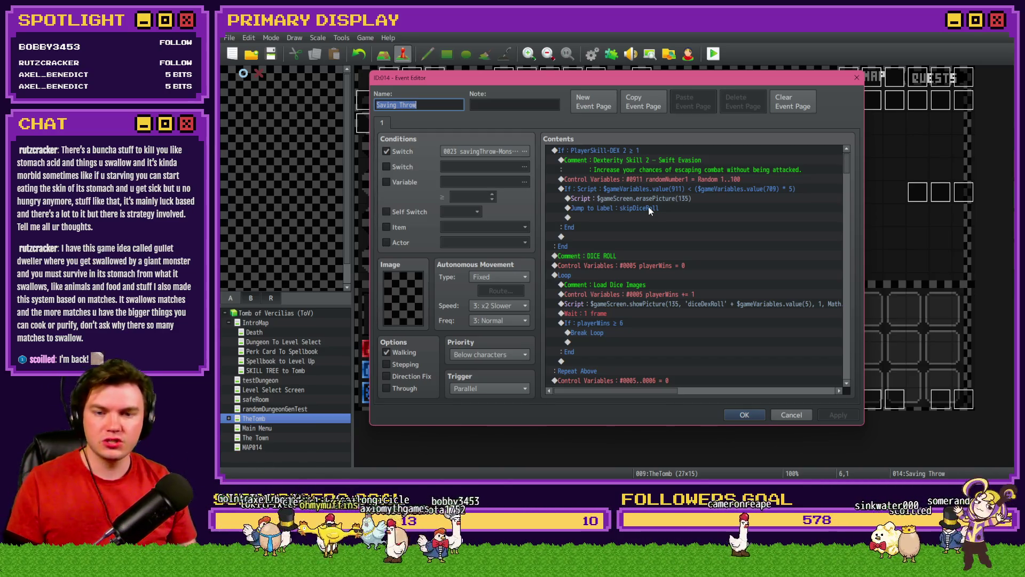
Review Saving Throw down to its playerBust switch line, close it, and reopen Draw And Attack.
{"action": "scroll", "coordinate": [649, 207], "scroll_direction": "down", "scroll_amount": 3}
{"action": "scroll", "coordinate": [651, 216], "scroll_direction": "down", "scroll_amount": 10}
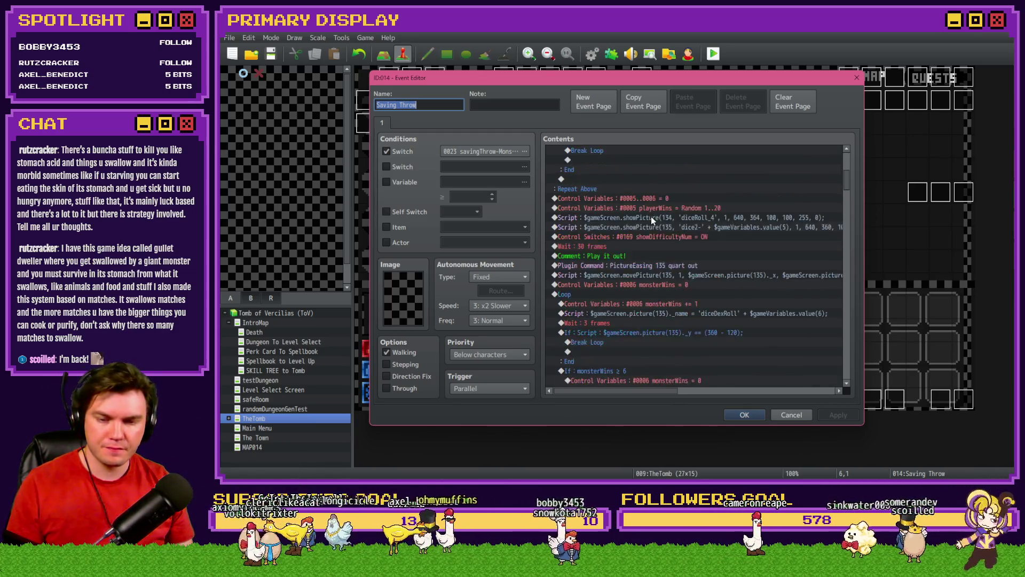
{"action": "scroll", "coordinate": [652, 222], "scroll_direction": "down", "scroll_amount": 6}
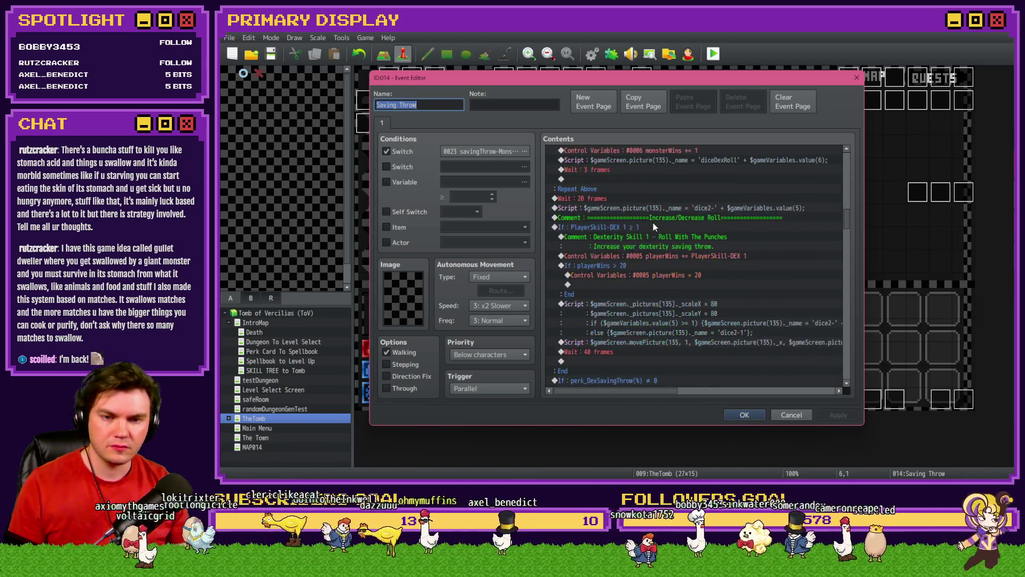
{"action": "scroll", "coordinate": [653, 226], "scroll_direction": "down", "scroll_amount": 5}
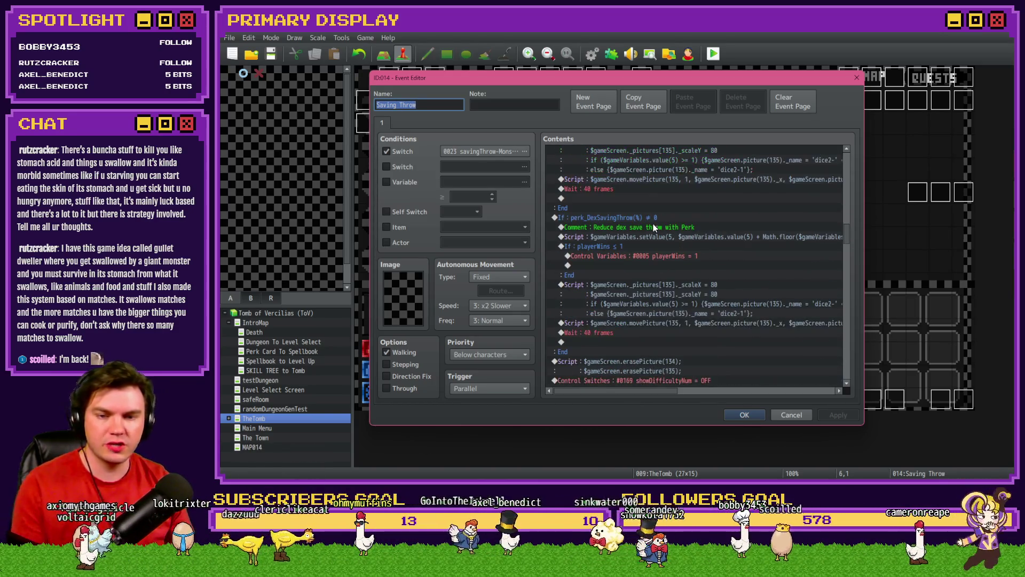
{"action": "scroll", "coordinate": [655, 226], "scroll_direction": "down", "scroll_amount": 3}
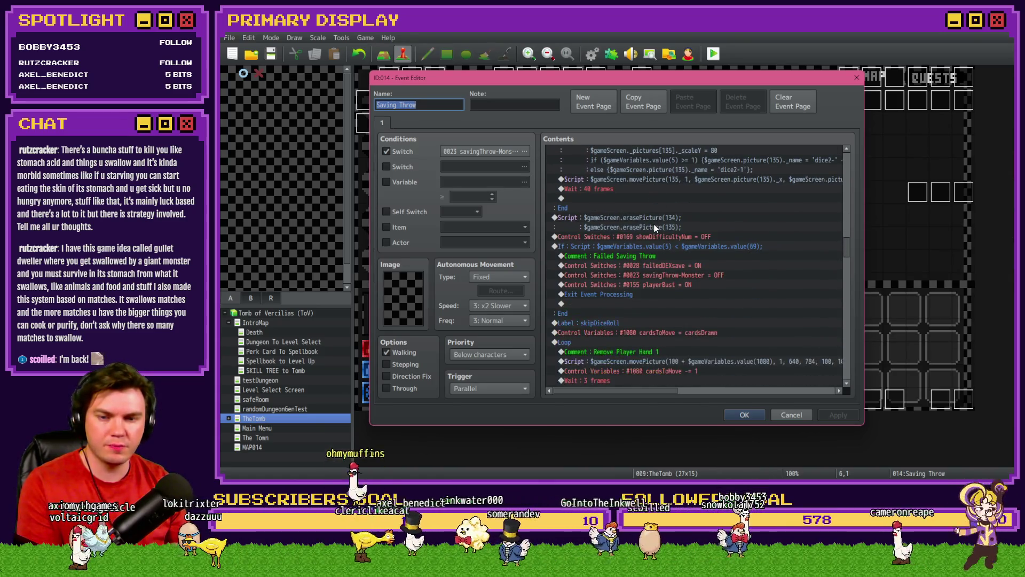
{"action": "scroll", "coordinate": [656, 225], "scroll_direction": "down", "scroll_amount": 2}
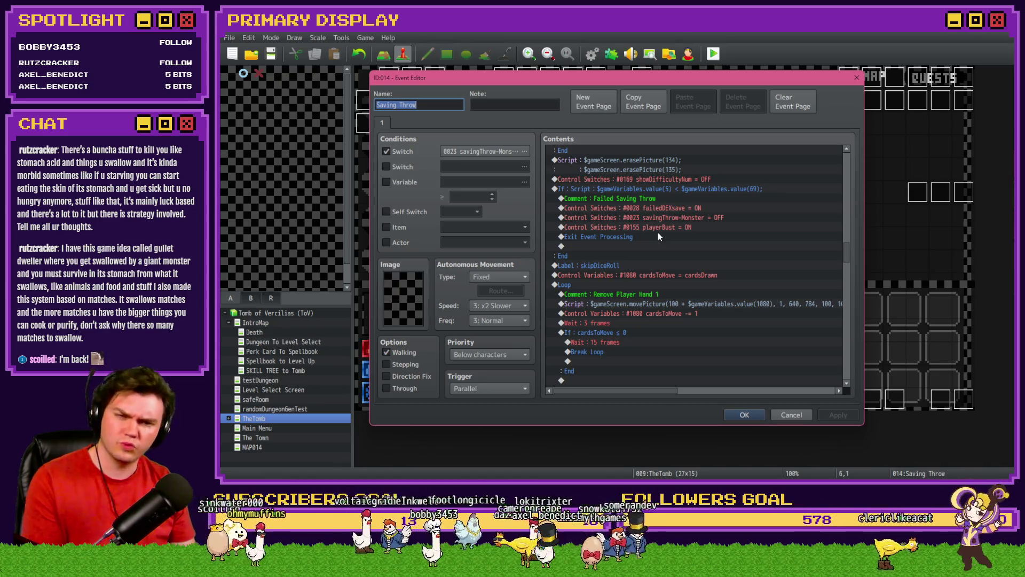
{"action": "left_click", "coordinate": [659, 232]}
{"action": "left_click", "coordinate": [763, 414]}
{"action": "double_click", "coordinate": [933, 406]}
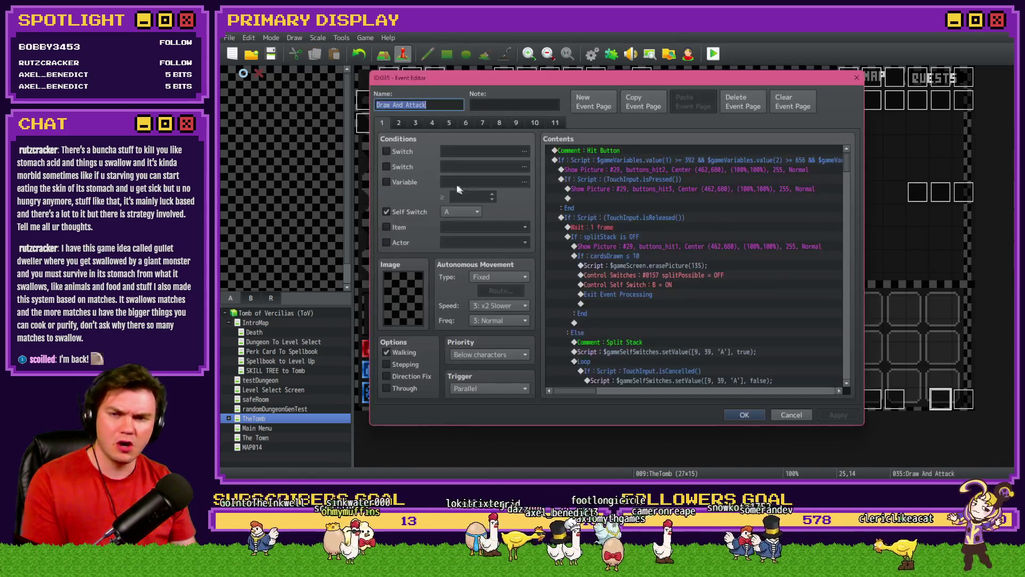
Review page 5 of Draw And Attack, close it, save the project, and switch to Trello.
{"action": "left_click", "coordinate": [432, 123]}
{"action": "left_click", "coordinate": [449, 122]}
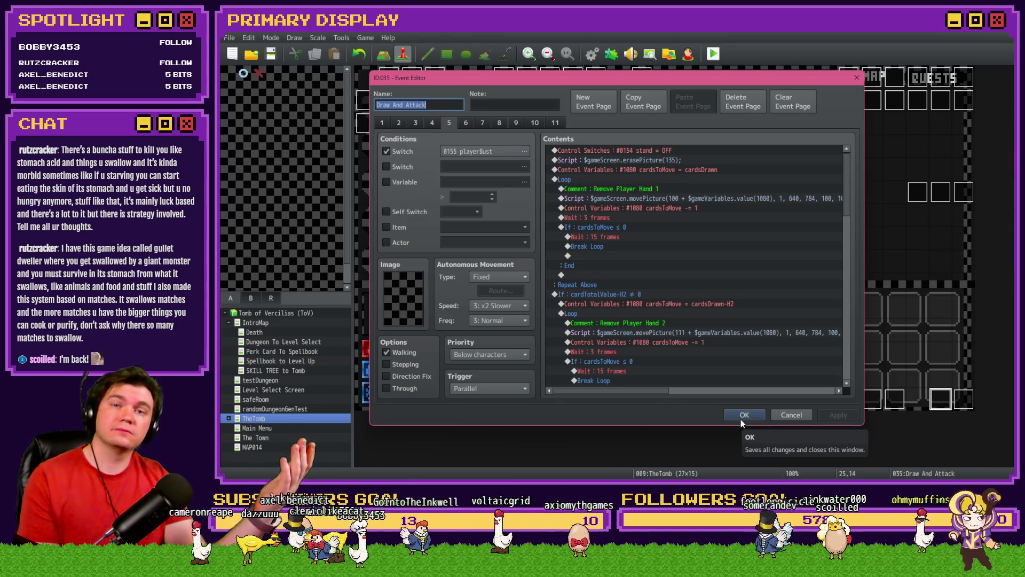
{"action": "left_click", "coordinate": [731, 414]}
{"action": "left_click", "coordinate": [271, 54]}
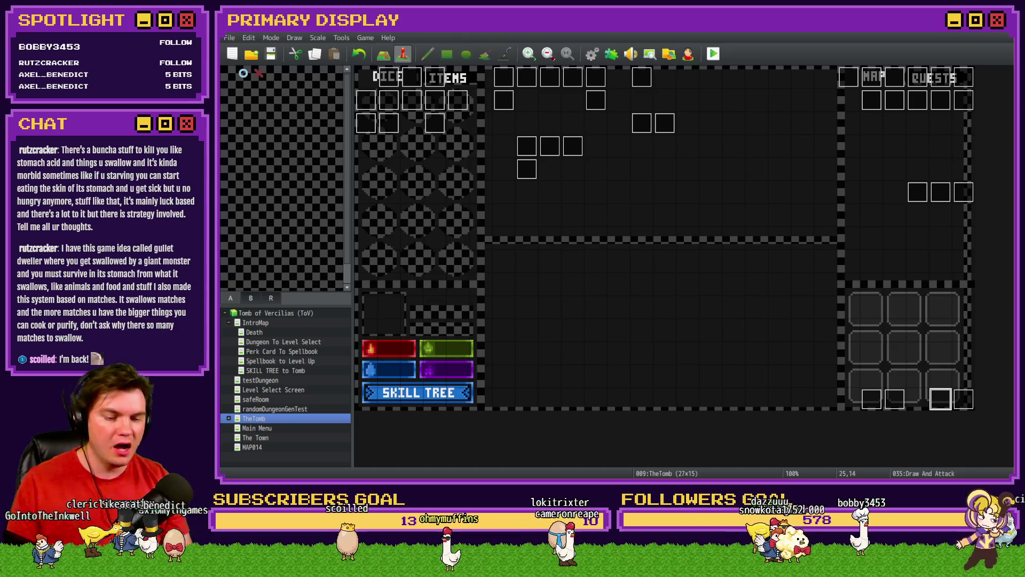
{"action": "key", "text": "alt+Tab"}
On the Skill Tree - Dexterity card, move Serpentine above Fortunes Favor and tick it.
{"action": "left_click_drag", "start_coordinate": [494, 259], "coordinate": [498, 154]}
{"action": "left_click", "coordinate": [427, 208]}
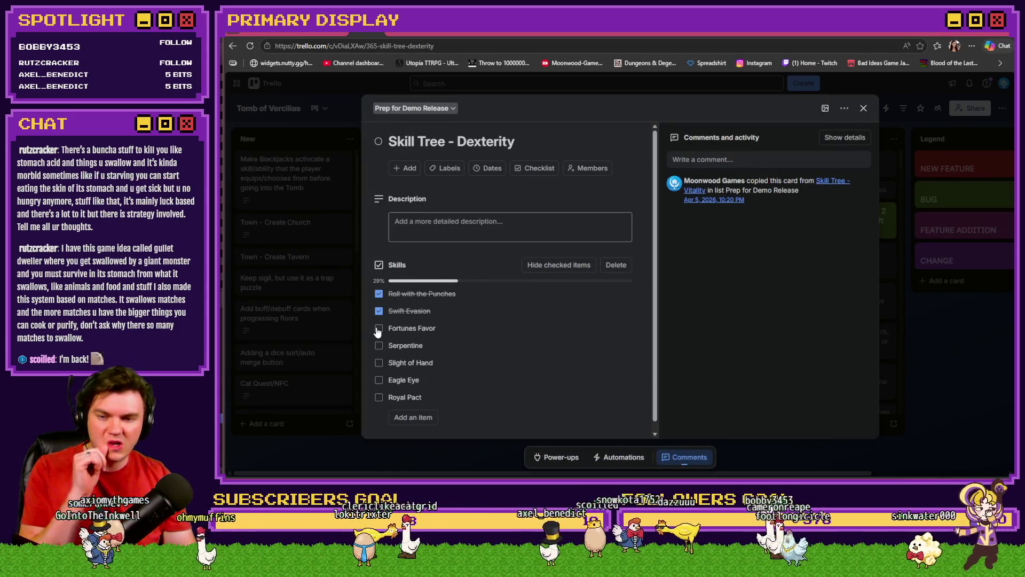
{"action": "mouse_move", "coordinate": [451, 348]}
{"action": "left_mouse_down"}
{"action": "mouse_move", "coordinate": [461, 328]}
{"action": "mouse_move", "coordinate": [404, 335]}
{"action": "left_mouse_up"}
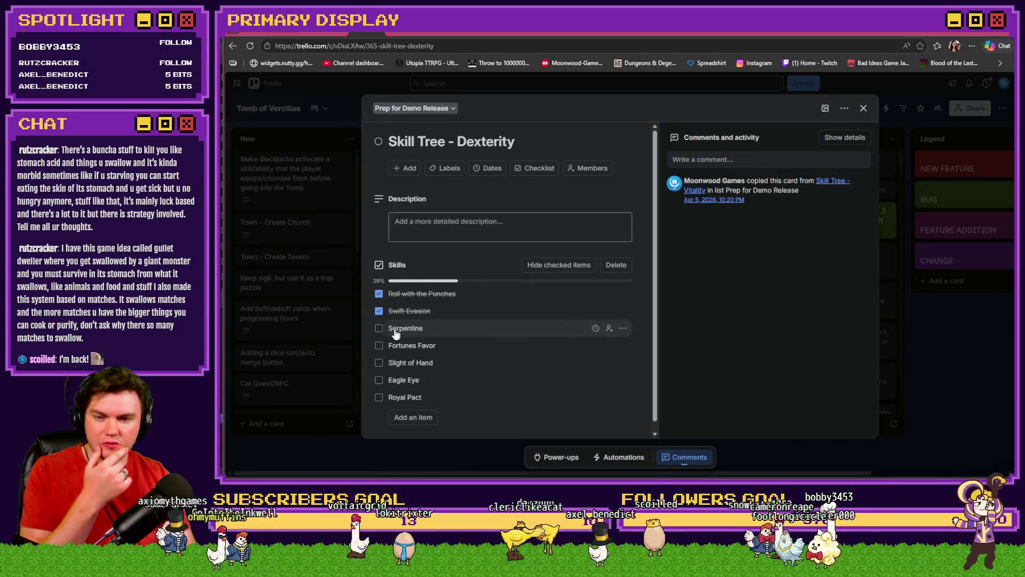
{"action": "left_click", "coordinate": [379, 329]}
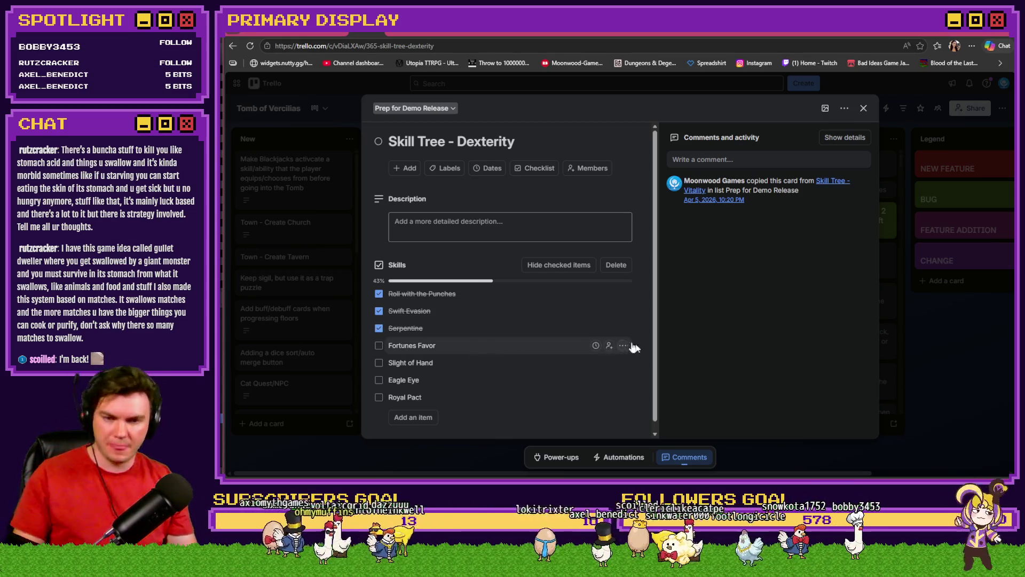
{"action": "scroll", "coordinate": [614, 346], "scroll_direction": "down", "scroll_amount": 1}
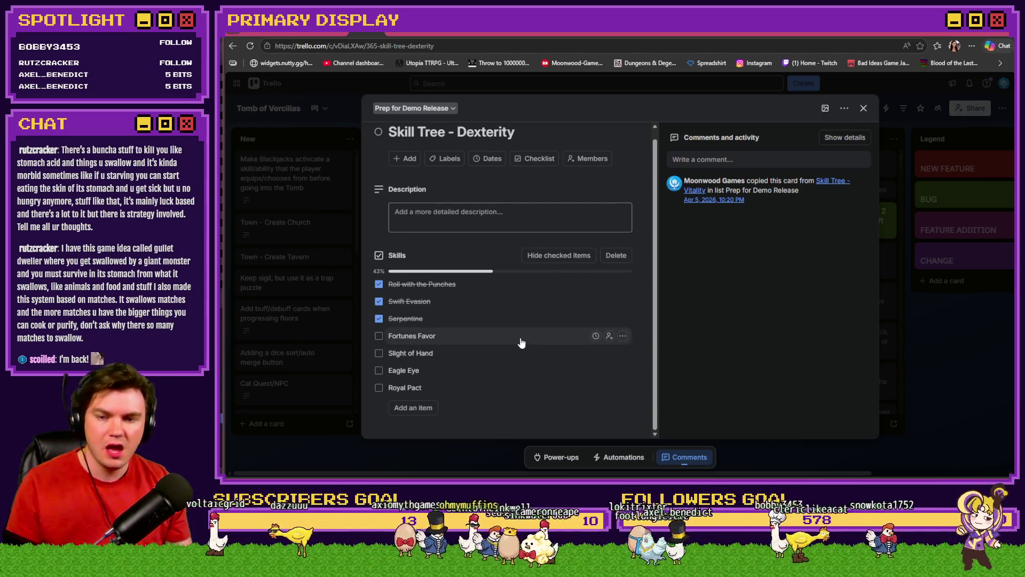
{"action": "key", "text": "alt+Tab"}
{"action": "double_click", "coordinate": [406, 105]}
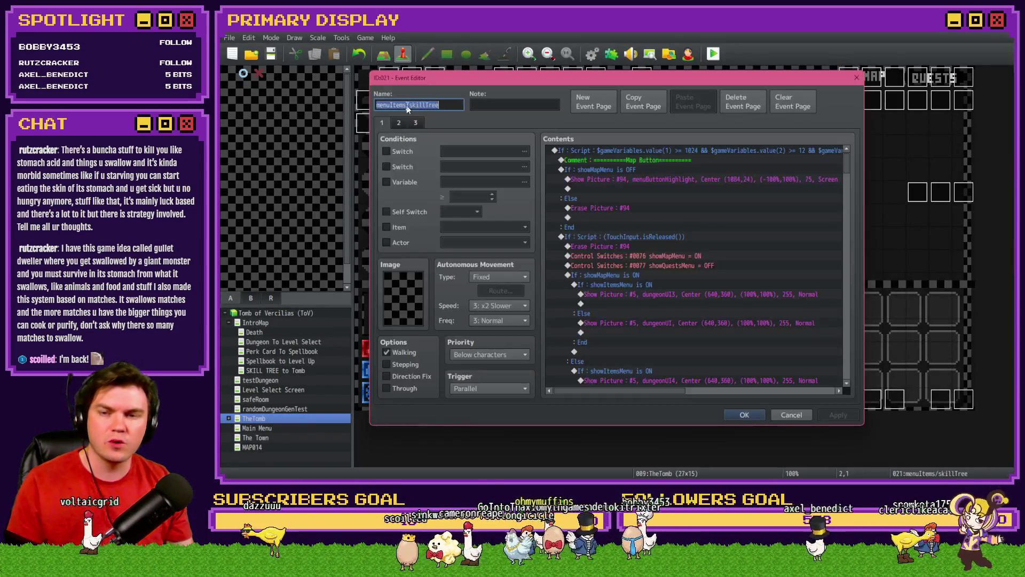
Review the skill scripts on page 2 of the menuItems/skillTree event and close it.
{"action": "left_click", "coordinate": [399, 123]}
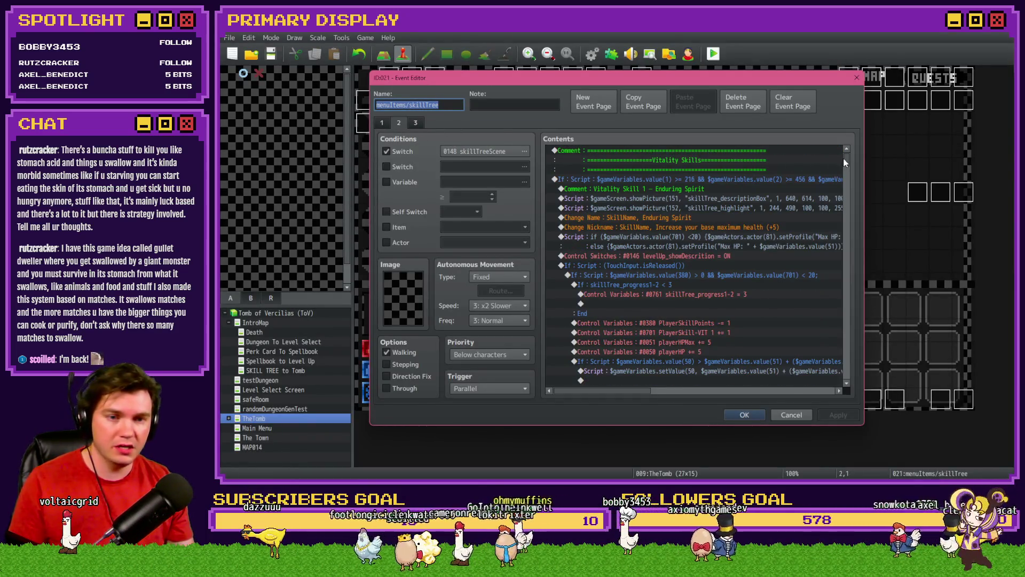
{"action": "left_click_drag", "start_coordinate": [845, 163], "coordinate": [845, 218]}
{"action": "scroll", "coordinate": [727, 318], "scroll_direction": "down", "scroll_amount": 2}
{"action": "scroll", "coordinate": [729, 314], "scroll_direction": "down", "scroll_amount": 5}
{"action": "mouse_move", "coordinate": [629, 392]}
{"action": "left_mouse_down"}
{"action": "mouse_move", "coordinate": [674, 398]}
{"action": "mouse_move", "coordinate": [650, 398]}
{"action": "left_mouse_up"}
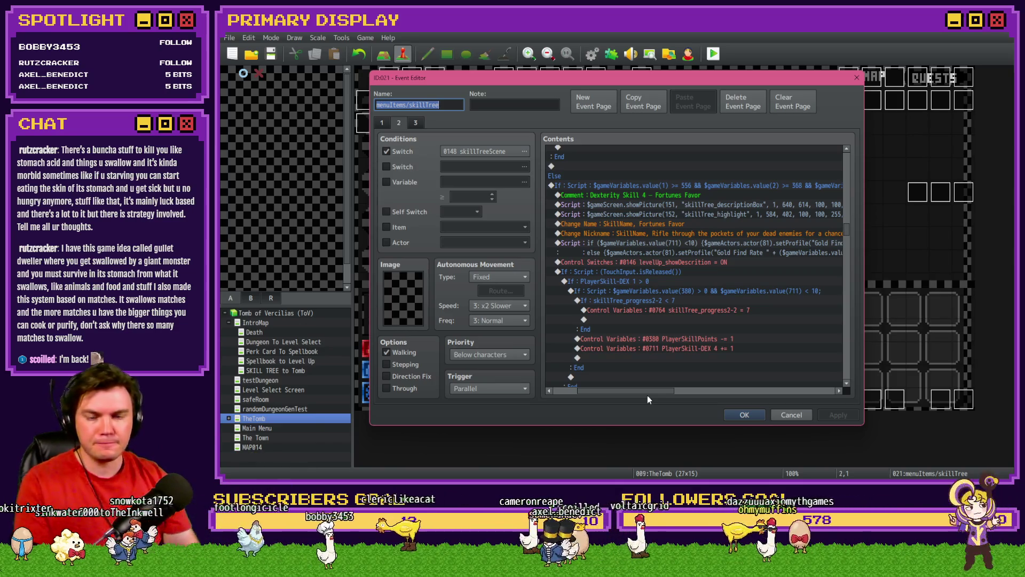
{"action": "left_click", "coordinate": [740, 416]}
Save and start a playtest, picking the Spiked Pauldron perk card.
{"action": "left_click", "coordinate": [714, 54]}
{"action": "left_click", "coordinate": [582, 268]}
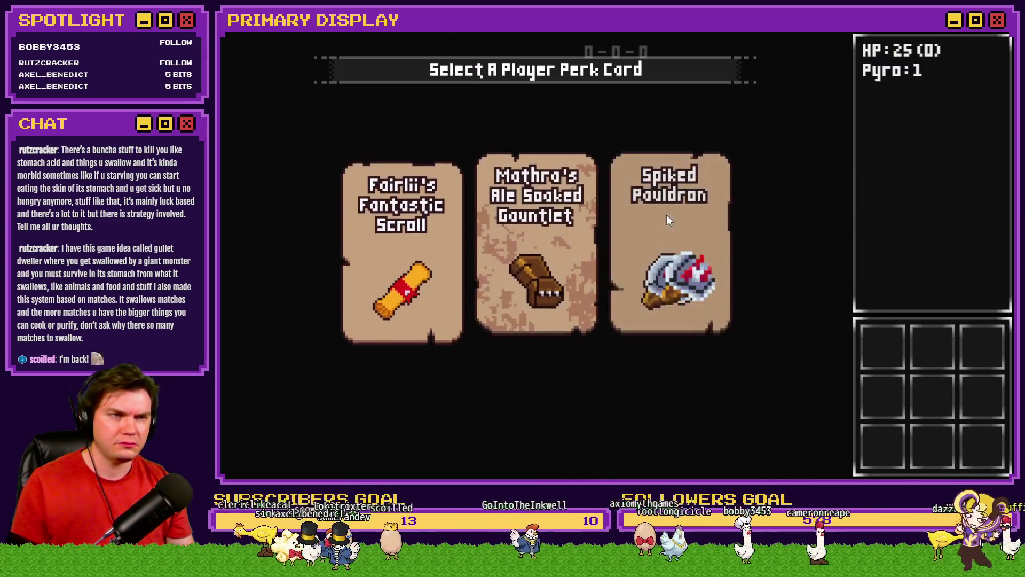
{"action": "left_click", "coordinate": [667, 219]}
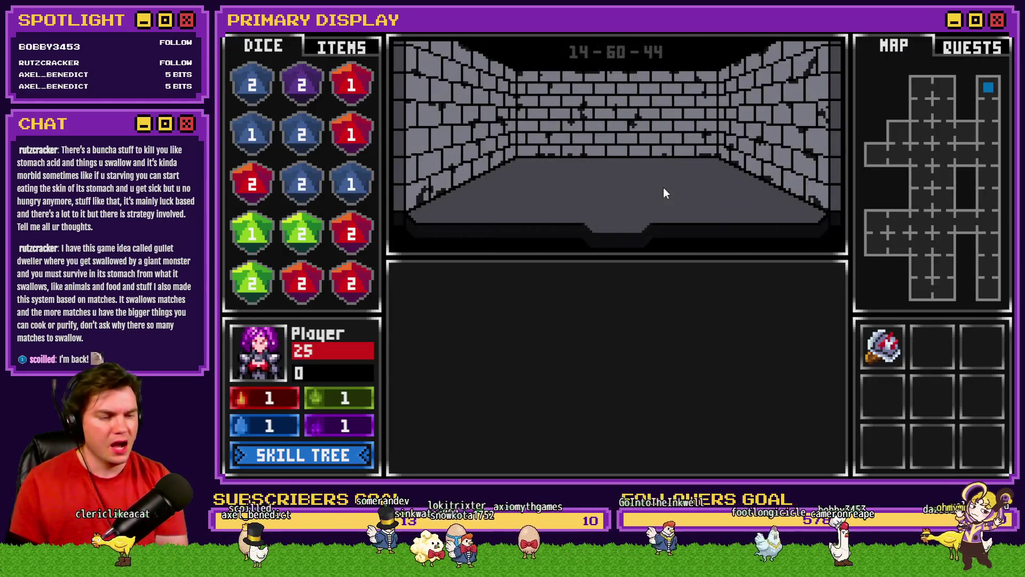
Walk forward into the room with the doorway and green 2 die.
{"action": "key", "text": "w"}
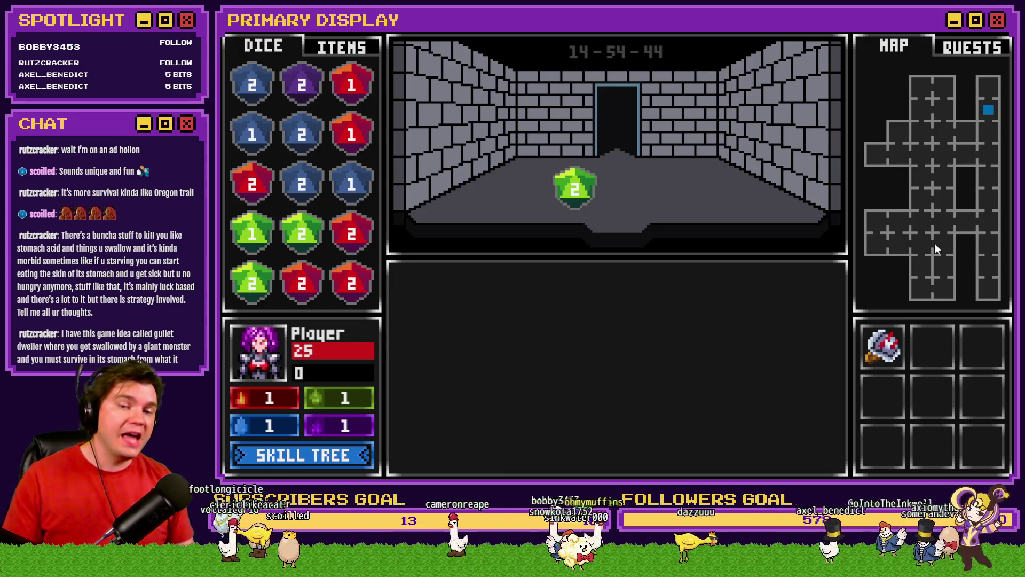
Advance down the vine-covered corridor to the locked door and open the 50-point skill tree.
{"action": "key", "text": "Up"}
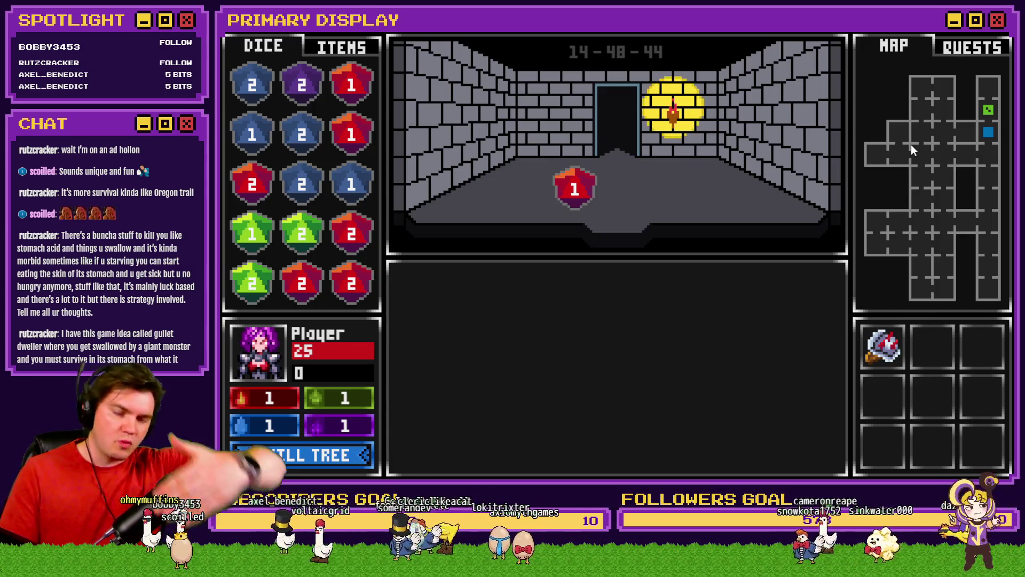
{"action": "key", "text": "Up"}
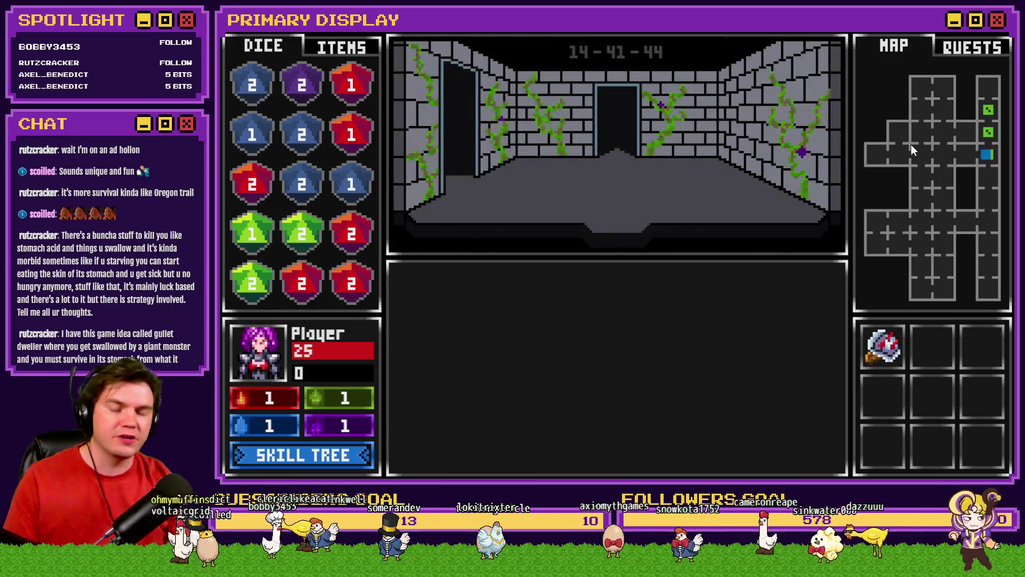
{"action": "key", "text": "Up"}
{"action": "key", "text": "Up"}
{"action": "key", "text": "Up"}
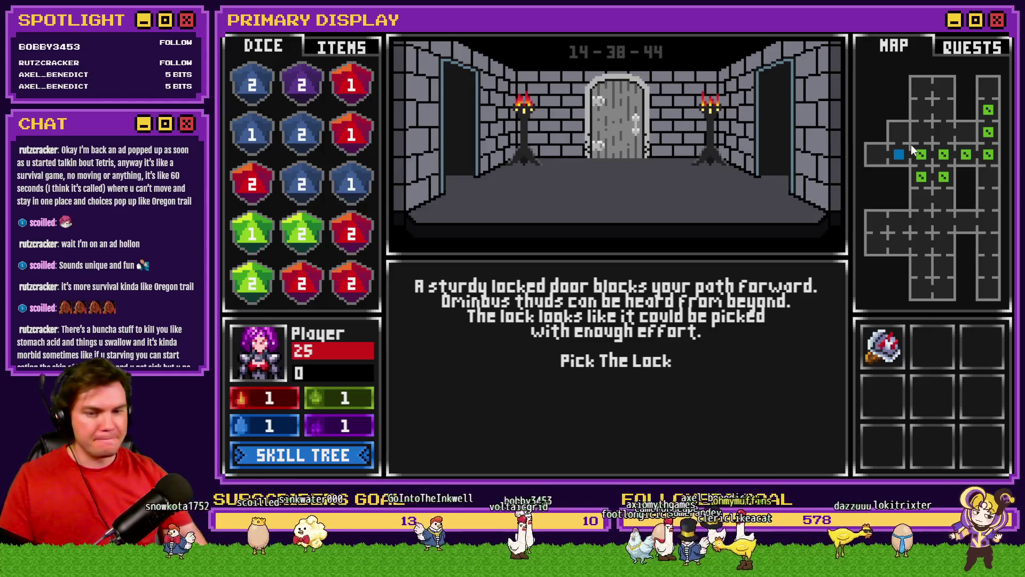
{"action": "left_click", "coordinate": [335, 454]}
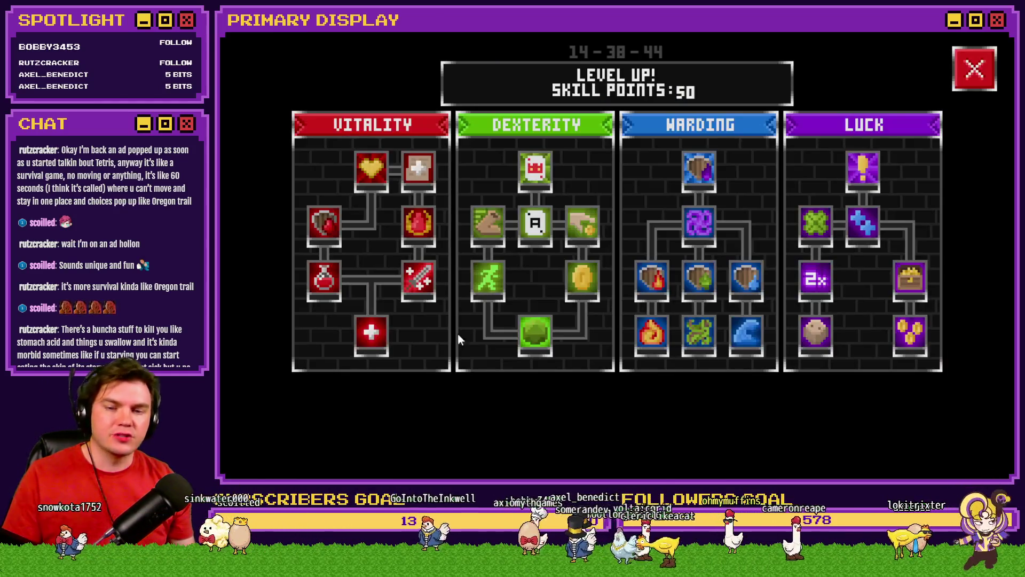
Read the Fortunes Favor gold-coin skill description, then close the playtest window.
{"action": "mouse_move", "coordinate": [581, 296]}
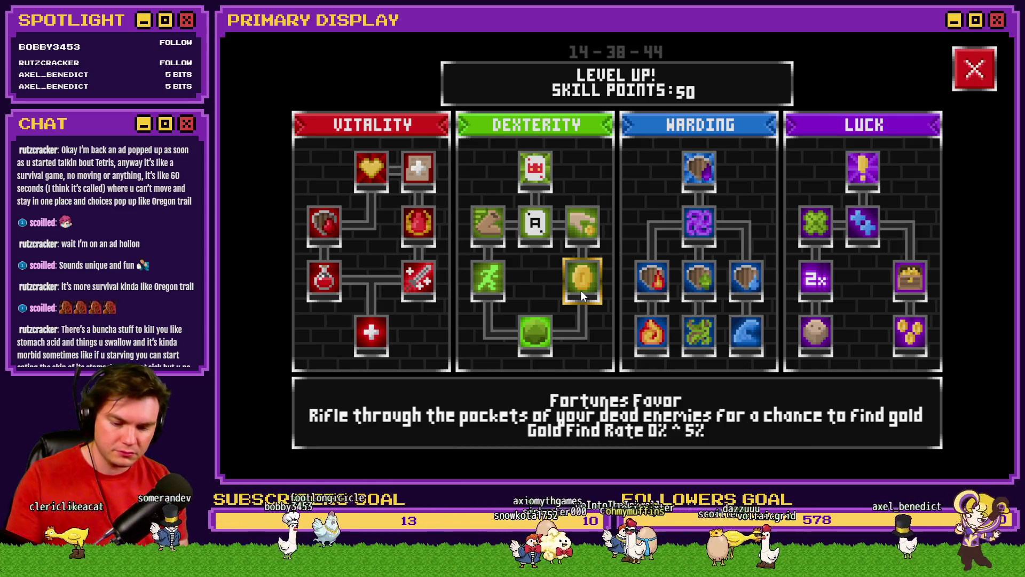
{"action": "left_click", "coordinate": [998, 46]}
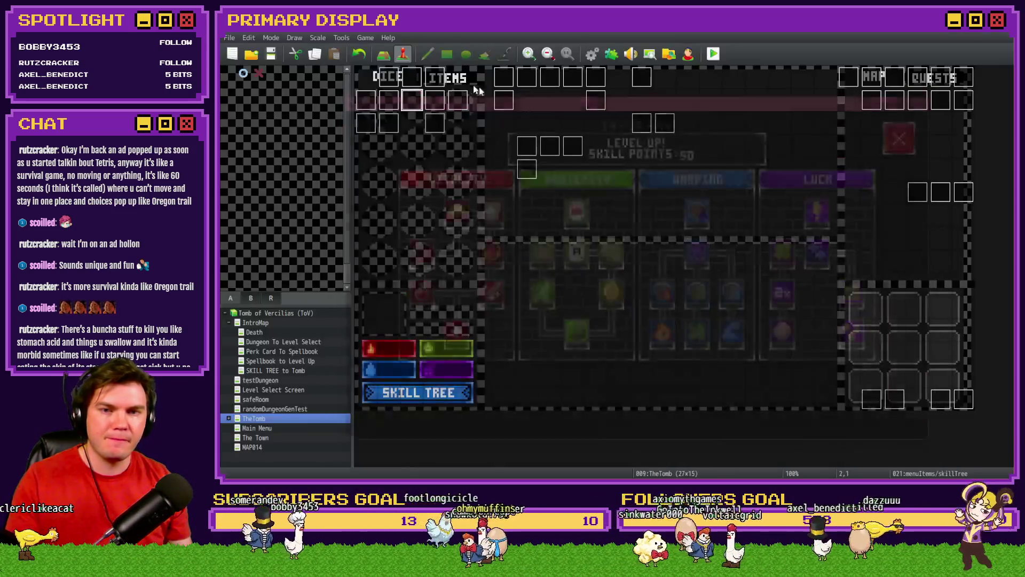
Browse the database's enemies list from Gargoyle down to Glob, then close the database.
{"action": "key", "text": "F9"}
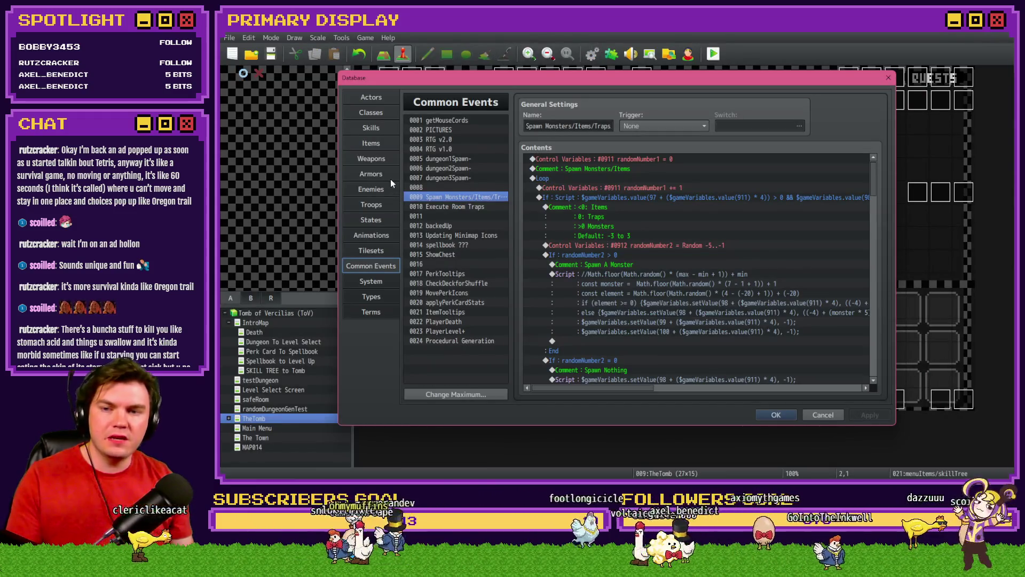
{"action": "left_click", "coordinate": [391, 186]}
{"action": "mouse_move", "coordinate": [503, 327]}
{"action": "left_mouse_down"}
{"action": "mouse_move", "coordinate": [517, 274]}
{"action": "mouse_move", "coordinate": [509, 124]}
{"action": "left_mouse_up"}
{"action": "left_click", "coordinate": [460, 122]}
{"action": "left_click_drag", "start_coordinate": [466, 148], "coordinate": [457, 308]}
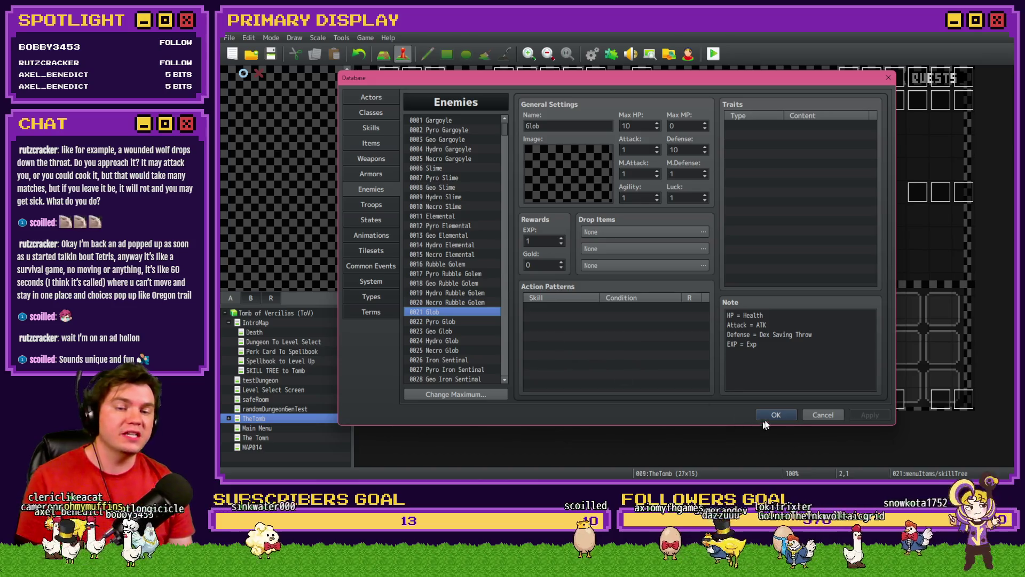
{"action": "left_click", "coordinate": [774, 414]}
Set the player's starting position on a tile in The Town map.
{"action": "left_click", "coordinate": [261, 438]}
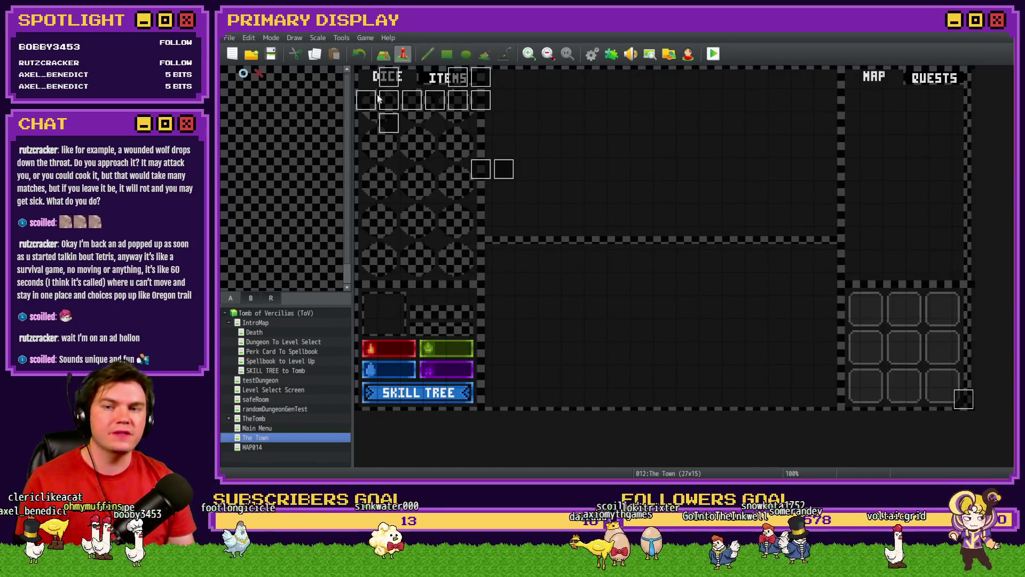
{"action": "right_click", "coordinate": [365, 76]}
{"action": "mouse_move", "coordinate": [437, 200]}
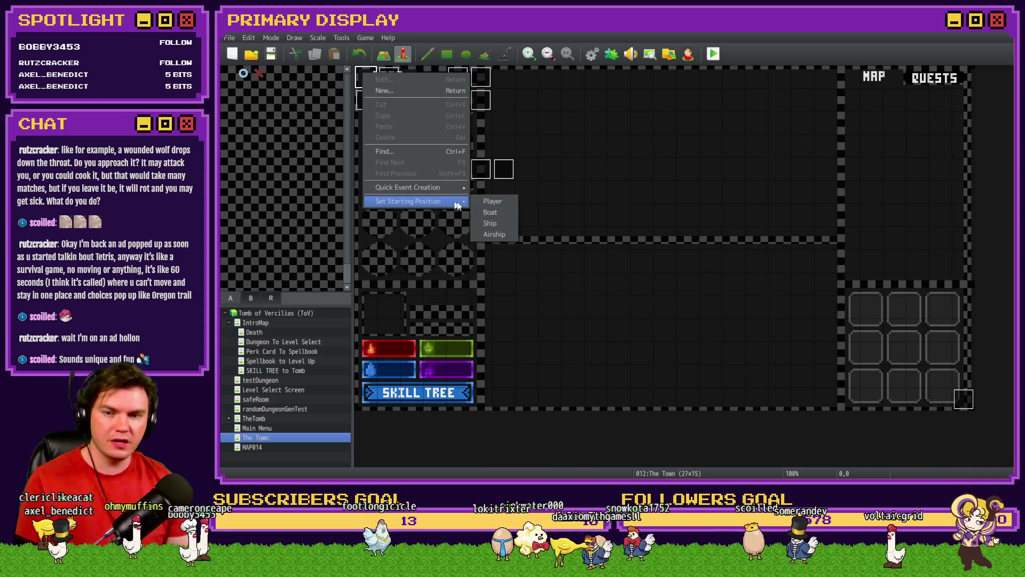
{"action": "left_click", "coordinate": [489, 201]}
Save the project, launch a playtest and maximise the playtest window.
{"action": "left_click", "coordinate": [713, 53]}
{"action": "left_click", "coordinate": [573, 265]}
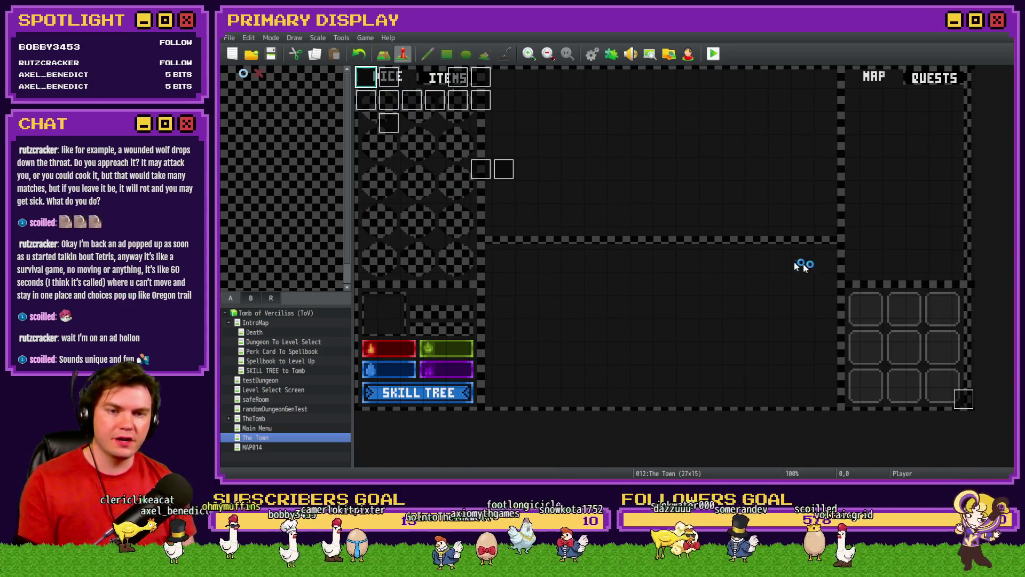
{"action": "double_click", "coordinate": [678, 110]}
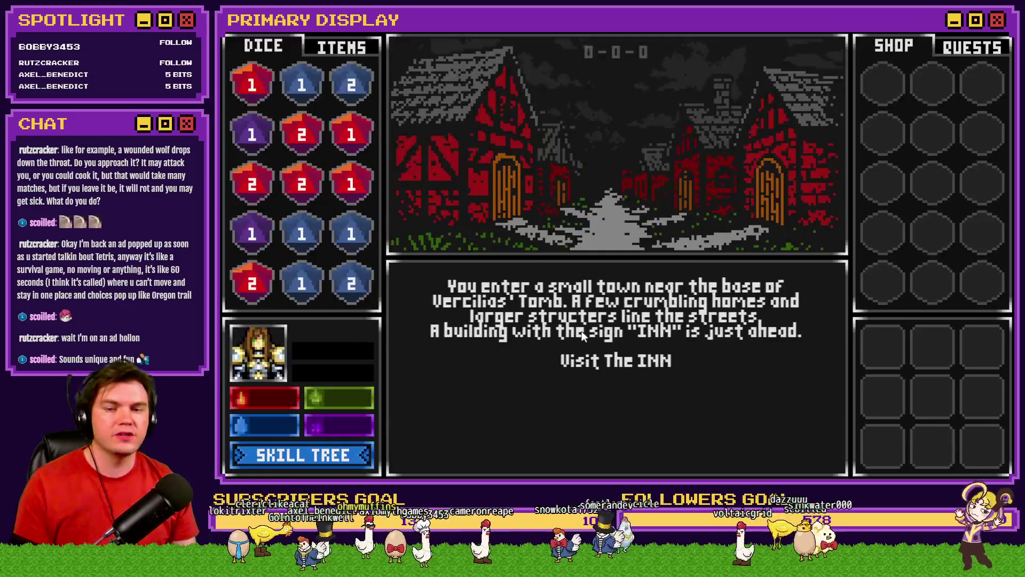
Walk through town into the Mages Guild and open the old man's dice shop.
{"action": "left_click", "coordinate": [593, 369]}
{"action": "left_click", "coordinate": [626, 454]}
{"action": "left_click", "coordinate": [631, 385]}
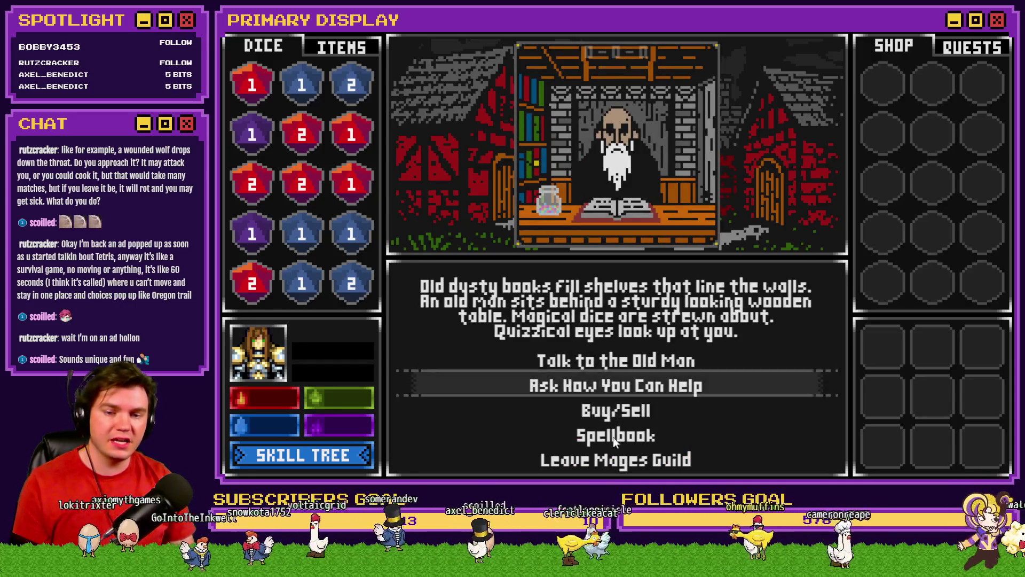
{"action": "left_click", "coordinate": [646, 412]}
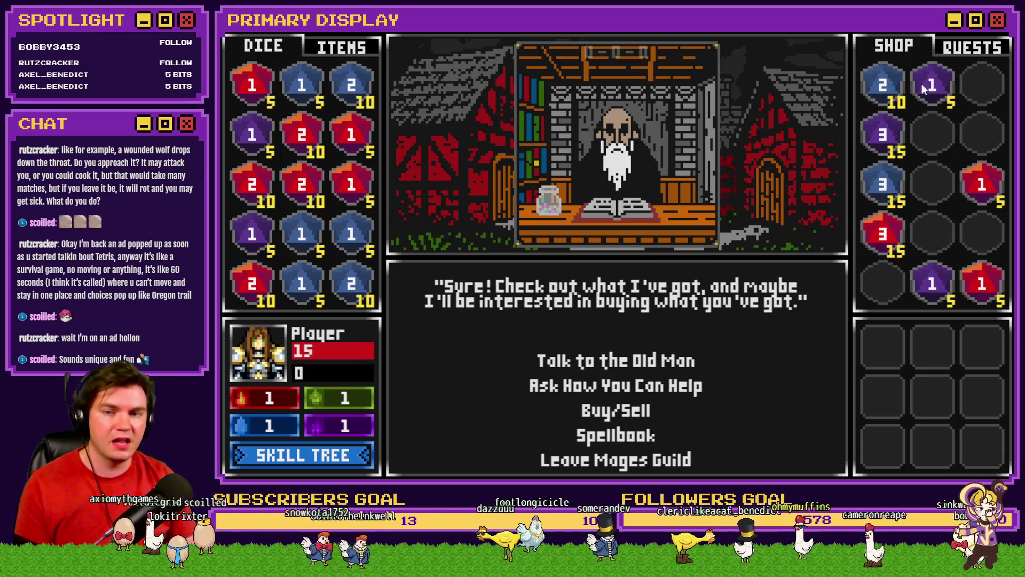
Sell a blue 2 and a red 4, merging dice up into a blue 3.
{"action": "mouse_move", "coordinate": [887, 83]}
{"action": "left_mouse_down"}
{"action": "mouse_move", "coordinate": [889, 120]}
{"action": "mouse_move", "coordinate": [946, 165]}
{"action": "left_mouse_up"}
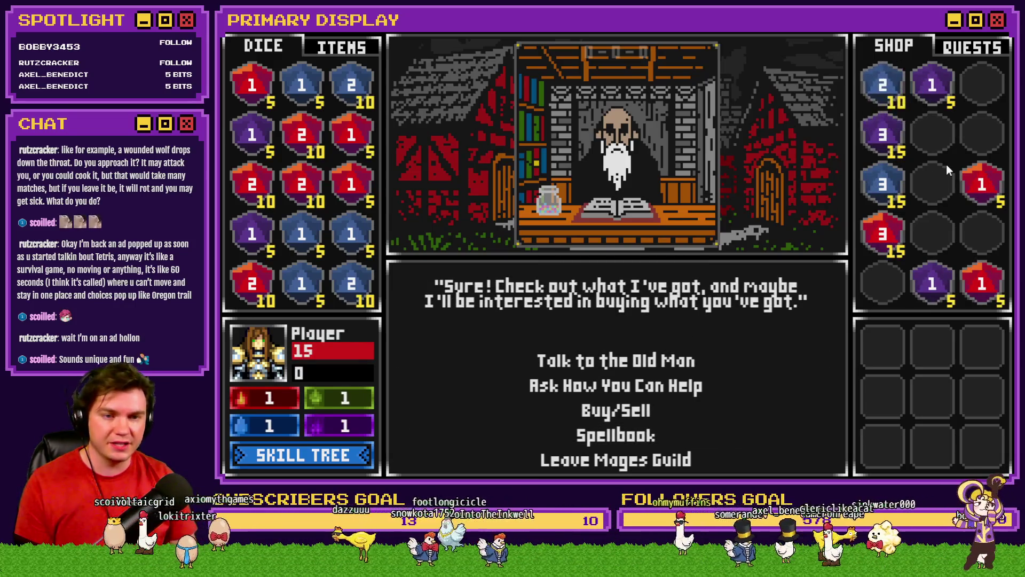
{"action": "mouse_move", "coordinate": [883, 133]}
{"action": "left_mouse_down"}
{"action": "mouse_move", "coordinate": [929, 138]}
{"action": "mouse_move", "coordinate": [895, 163]}
{"action": "mouse_move", "coordinate": [923, 140]}
{"action": "mouse_move", "coordinate": [988, 135]}
{"action": "left_mouse_up"}
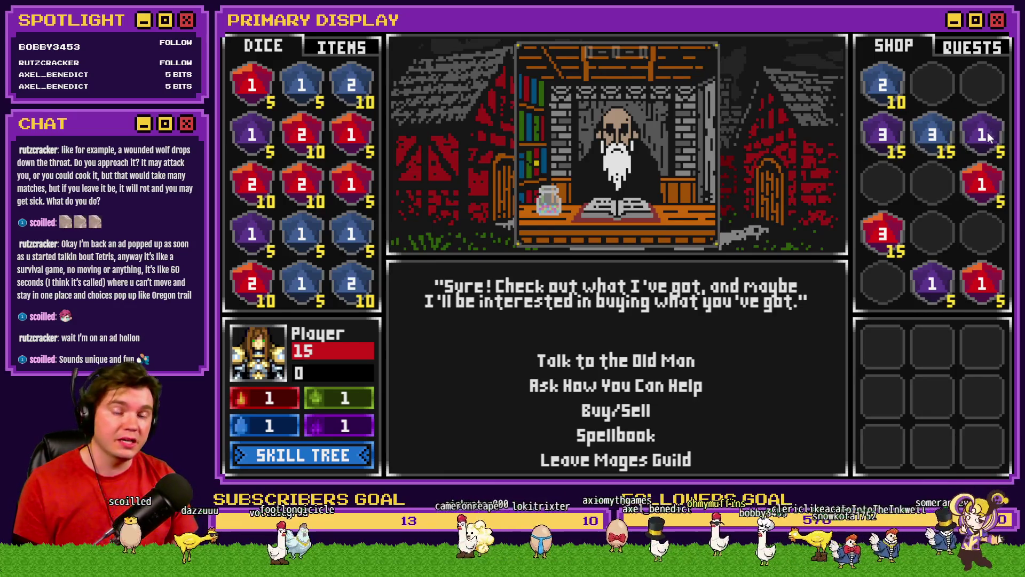
{"action": "left_click", "coordinate": [350, 92]}
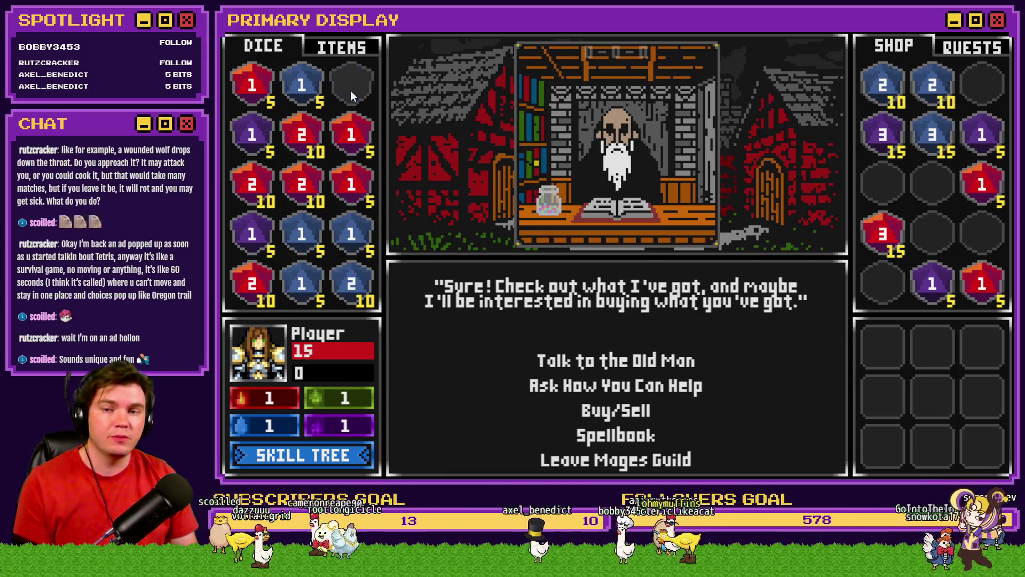
{"action": "left_click_drag", "start_coordinate": [309, 271], "coordinate": [302, 235]}
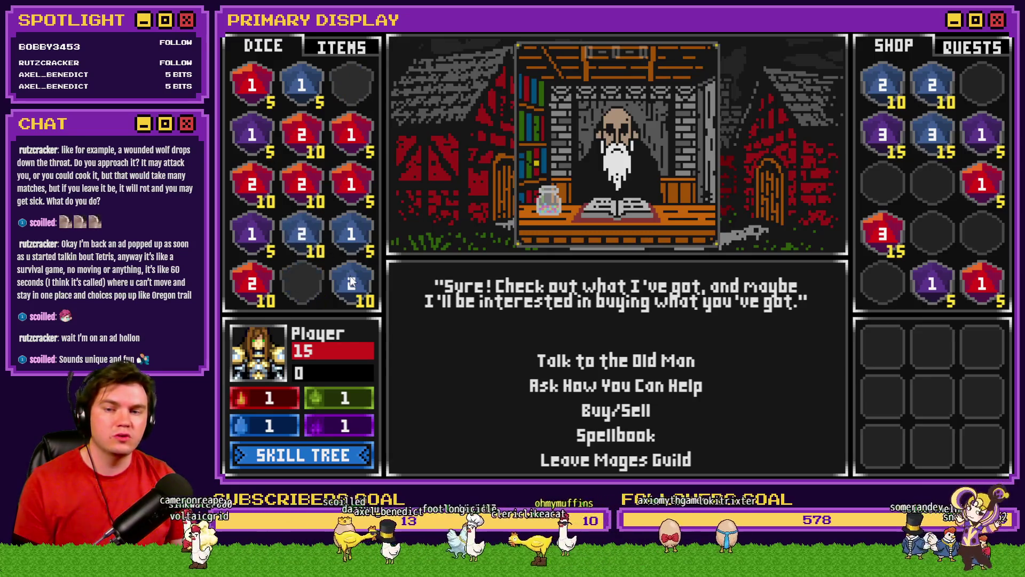
{"action": "left_click_drag", "start_coordinate": [350, 195], "coordinate": [350, 136]}
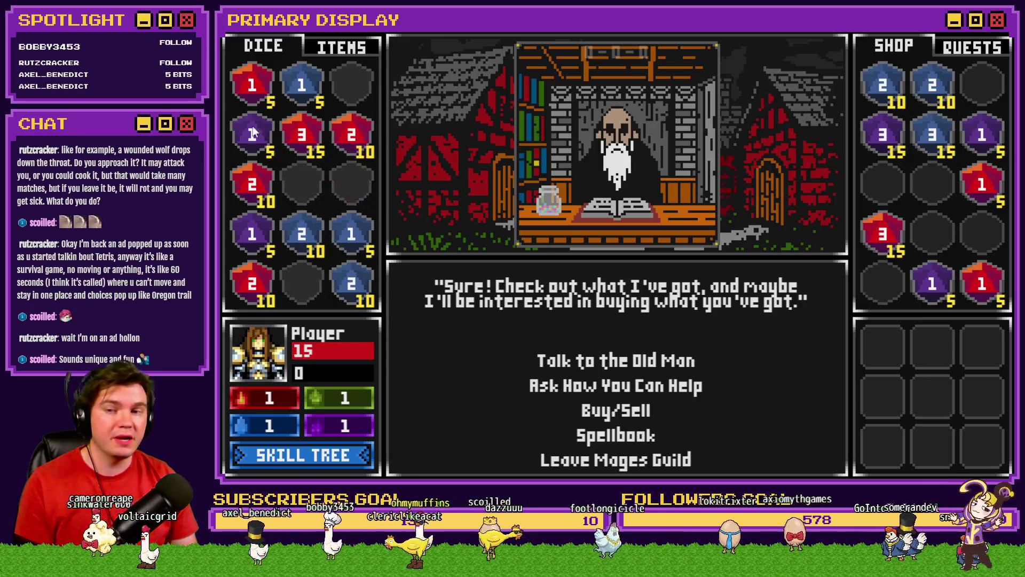
{"action": "left_click_drag", "start_coordinate": [262, 195], "coordinate": [351, 142]}
{"action": "left_click", "coordinate": [350, 136]}
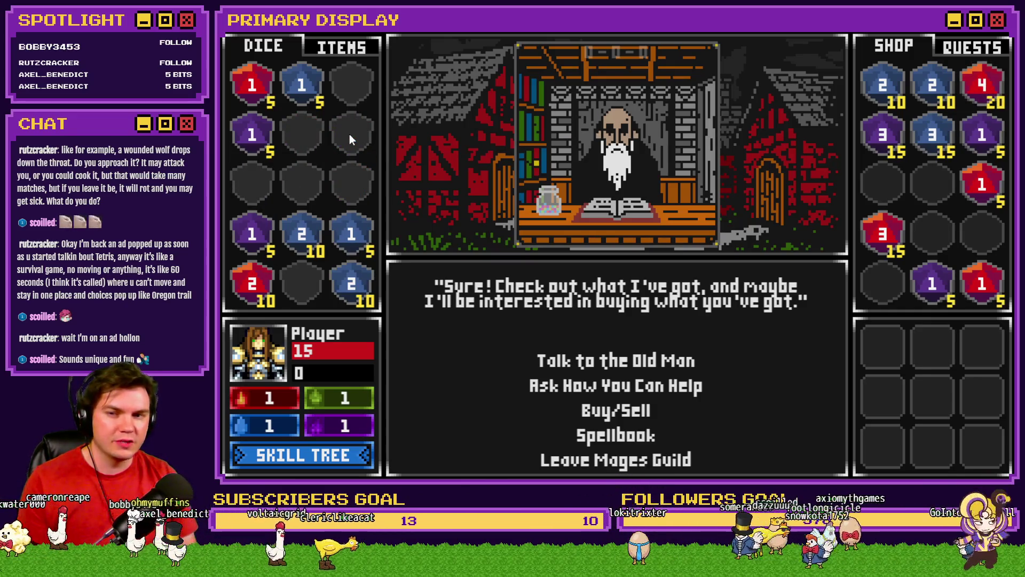
{"action": "left_click_drag", "start_coordinate": [347, 235], "coordinate": [291, 107]}
{"action": "mouse_move", "coordinate": [350, 283]}
{"action": "left_mouse_down"}
{"action": "mouse_move", "coordinate": [337, 284]}
{"action": "mouse_move", "coordinate": [302, 235]}
{"action": "mouse_move", "coordinate": [351, 85]}
{"action": "left_mouse_up"}
Buy two blue 2s, a blue 3, a purple 3 and two purple 1 dice.
{"action": "left_click", "coordinate": [902, 102]}
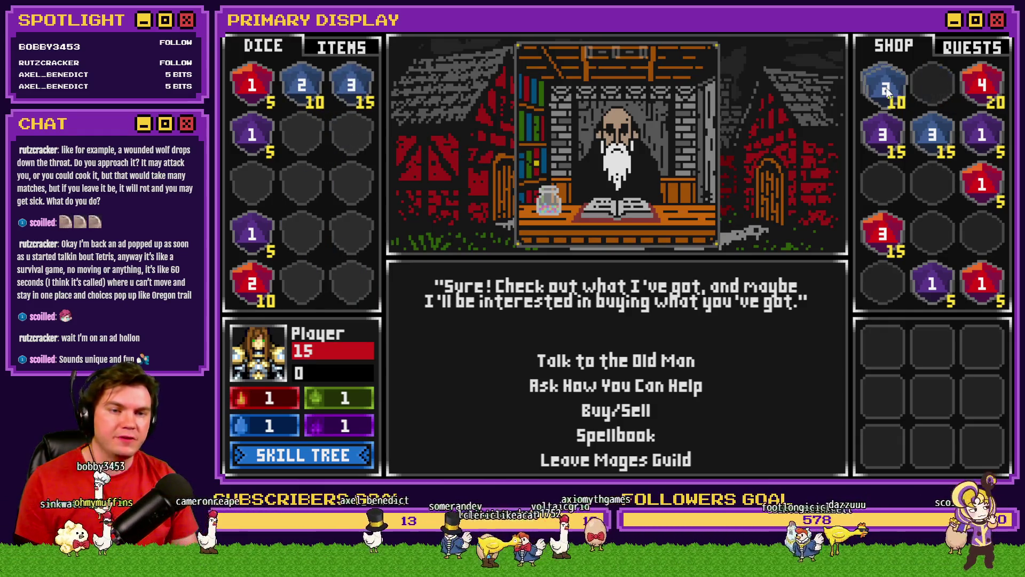
{"action": "left_click", "coordinate": [931, 88]}
{"action": "left_click", "coordinate": [932, 135]}
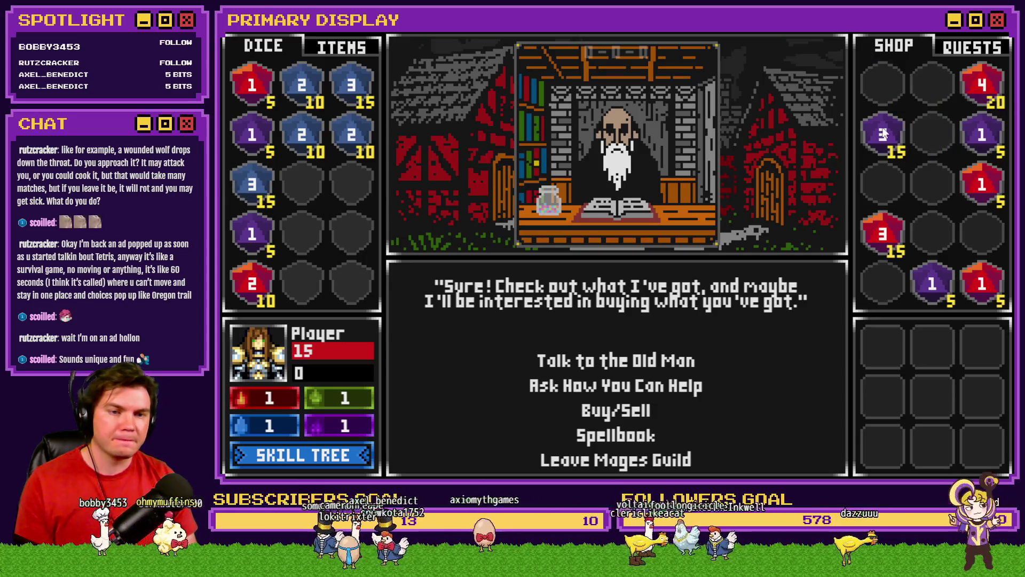
{"action": "left_click", "coordinate": [883, 135]}
{"action": "left_click", "coordinate": [933, 283]}
{"action": "left_click", "coordinate": [969, 122]}
Sell the red 1 and red 2 dice and rearrange the shop's red dice.
{"action": "left_click_drag", "start_coordinate": [892, 235], "coordinate": [932, 88]}
{"action": "left_click", "coordinate": [252, 84]}
{"action": "left_click", "coordinate": [252, 283]}
{"action": "left_click_drag", "start_coordinate": [966, 184], "coordinate": [934, 136]}
{"action": "left_click_drag", "start_coordinate": [983, 280], "coordinate": [980, 131]}
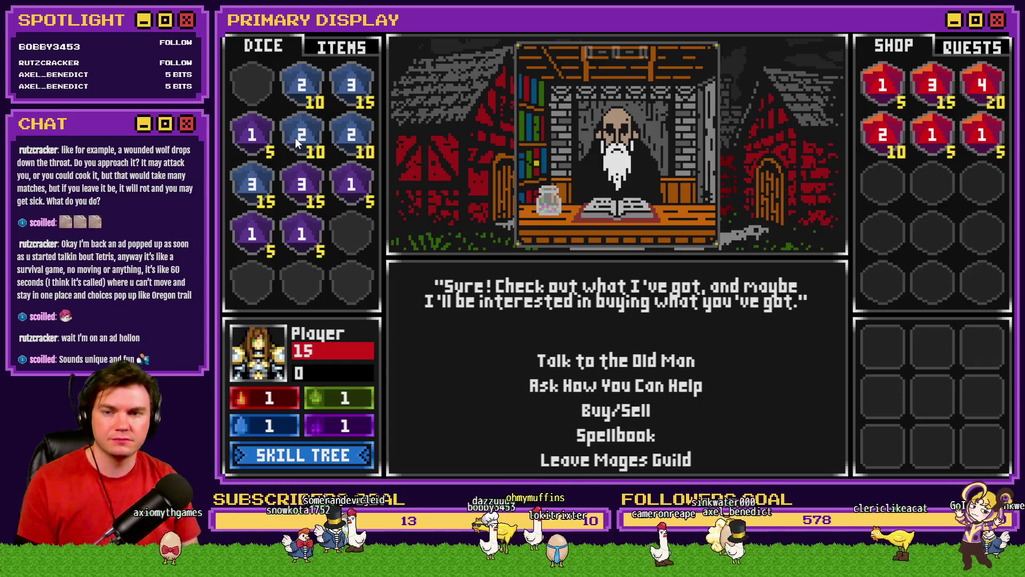
Merge dice into two 4/20 dice and reposition the 3/15 and 2/10 dice.
{"action": "left_click_drag", "start_coordinate": [296, 143], "coordinate": [302, 88]}
{"action": "mouse_move", "coordinate": [252, 184]}
{"action": "left_mouse_down"}
{"action": "mouse_move", "coordinate": [277, 155]}
{"action": "mouse_move", "coordinate": [302, 88]}
{"action": "left_mouse_up"}
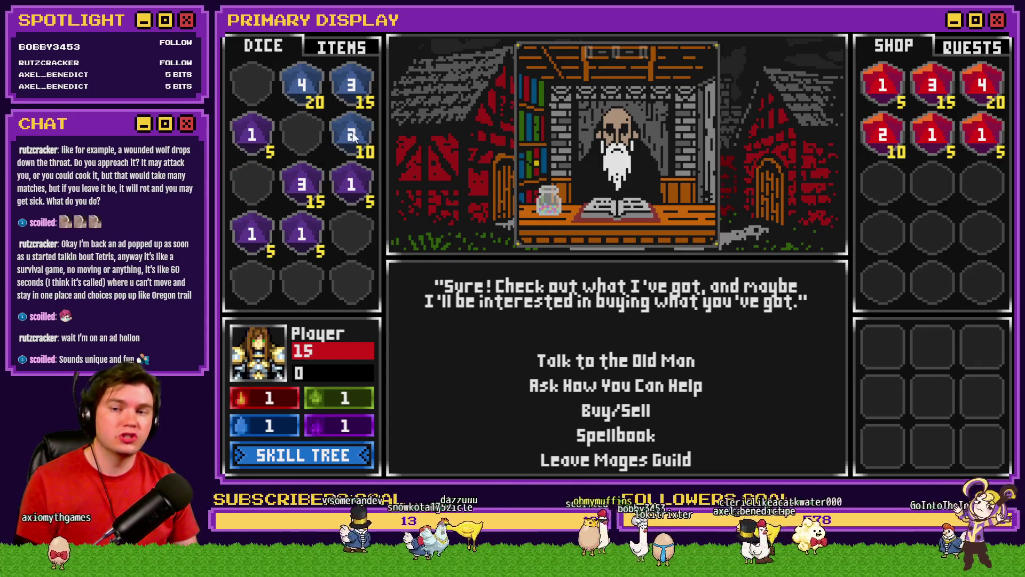
{"action": "left_click_drag", "start_coordinate": [302, 184], "coordinate": [302, 136]}
{"action": "mouse_move", "coordinate": [302, 235]}
{"action": "left_mouse_down"}
{"action": "mouse_move", "coordinate": [252, 135]}
{"action": "mouse_move", "coordinate": [302, 134]}
{"action": "mouse_move", "coordinate": [252, 85]}
{"action": "left_mouse_up"}
{"action": "mouse_move", "coordinate": [357, 139]}
{"action": "left_mouse_down"}
{"action": "mouse_move", "coordinate": [309, 159]}
{"action": "mouse_move", "coordinate": [302, 185]}
{"action": "left_mouse_up"}
{"action": "left_click_drag", "start_coordinate": [352, 85], "coordinate": [301, 136]}
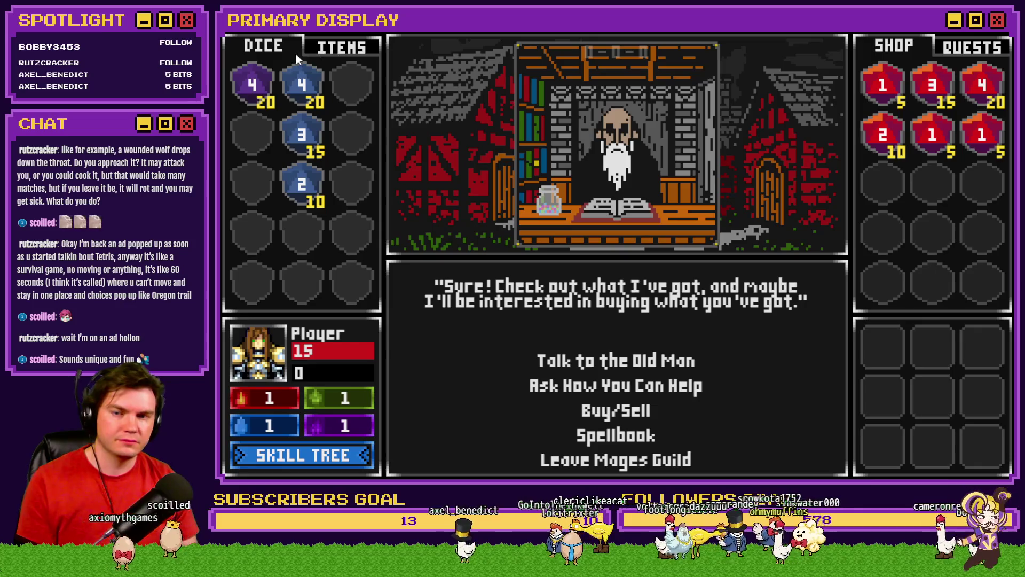
Buy the red 2 and all remaining dice from the shop.
{"action": "left_click", "coordinate": [882, 135]}
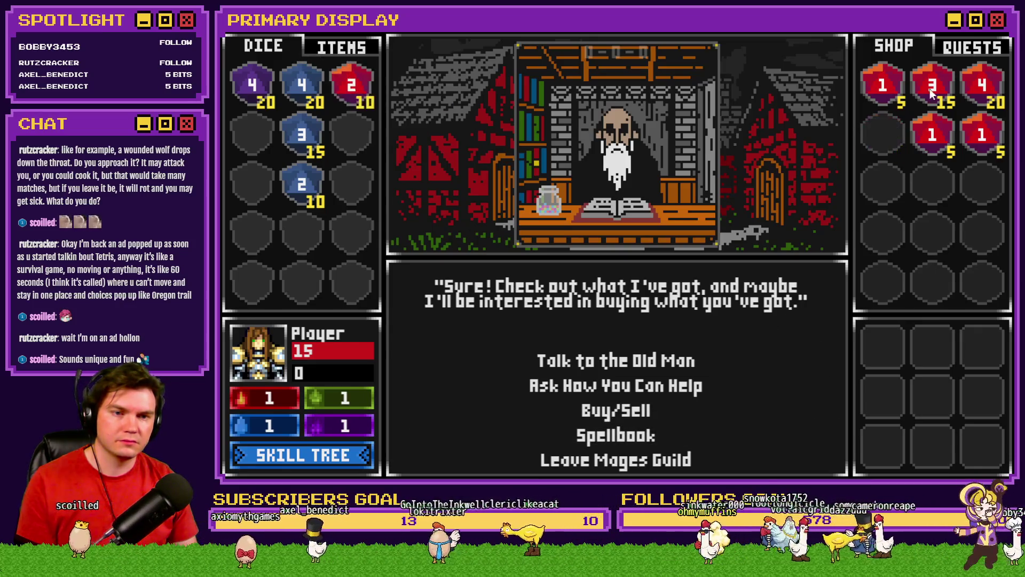
{"action": "left_click", "coordinate": [930, 88]}
{"action": "left_click", "coordinate": [932, 135]}
{"action": "left_click", "coordinate": [982, 134]}
{"action": "left_click", "coordinate": [982, 86]}
{"action": "left_click", "coordinate": [883, 85]}
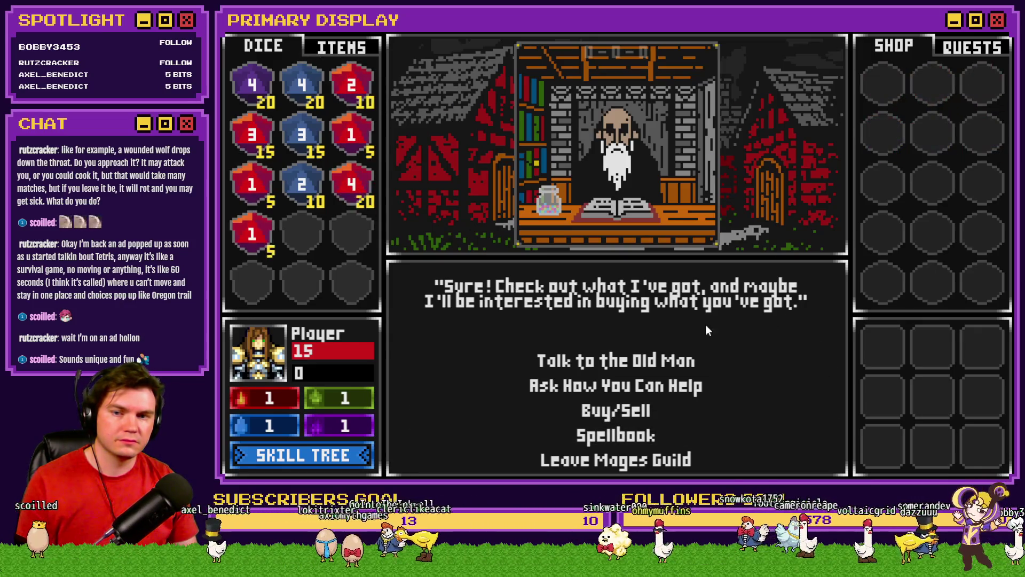
In the spellbook, feed red dice into the fire slot to raise it to 7.
{"action": "left_click", "coordinate": [635, 436]}
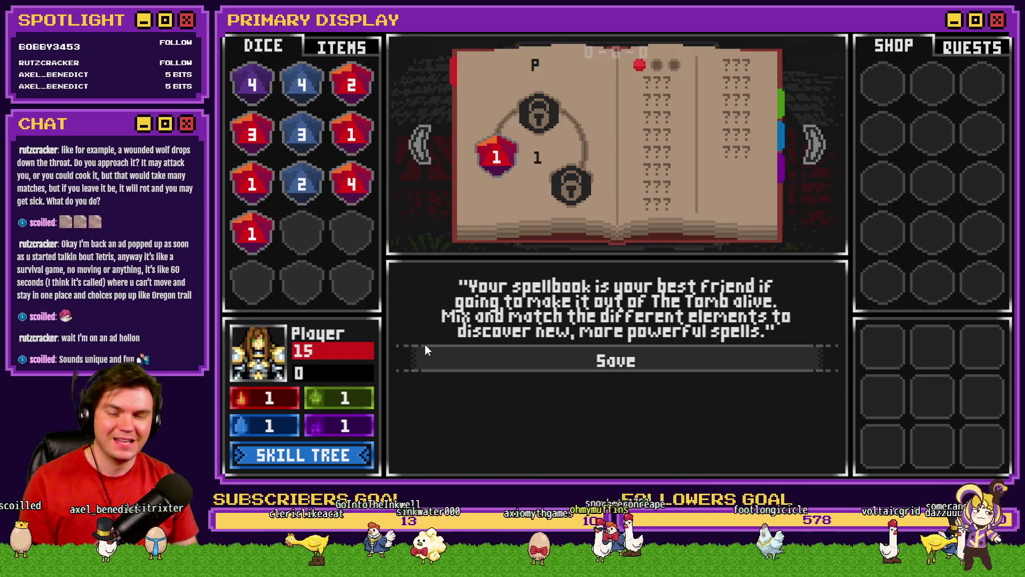
{"action": "left_click", "coordinate": [262, 193]}
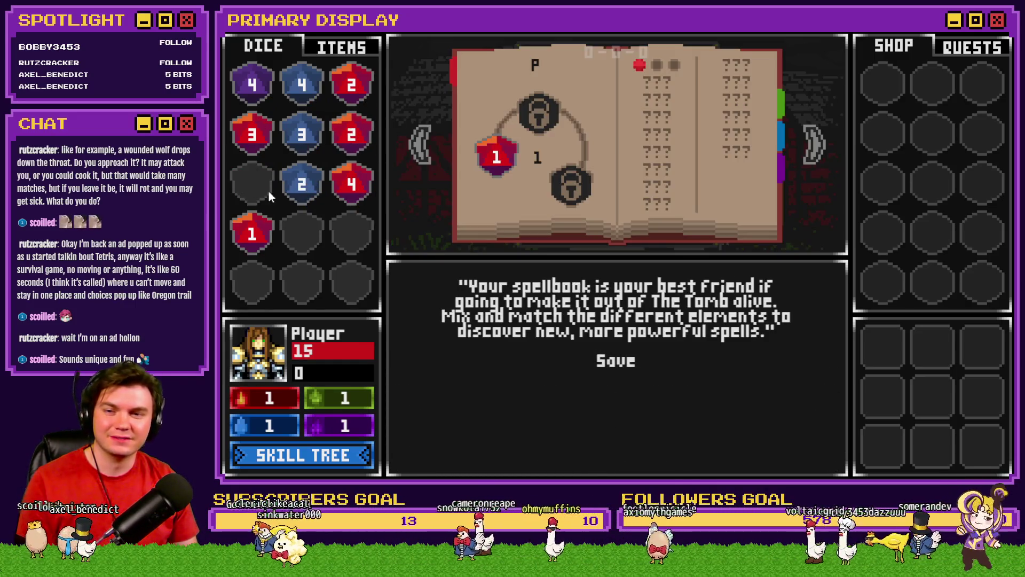
{"action": "left_click", "coordinate": [261, 135]}
{"action": "left_click_drag", "start_coordinate": [351, 184], "coordinate": [497, 156]}
{"action": "left_click_drag", "start_coordinate": [252, 233], "coordinate": [539, 114]}
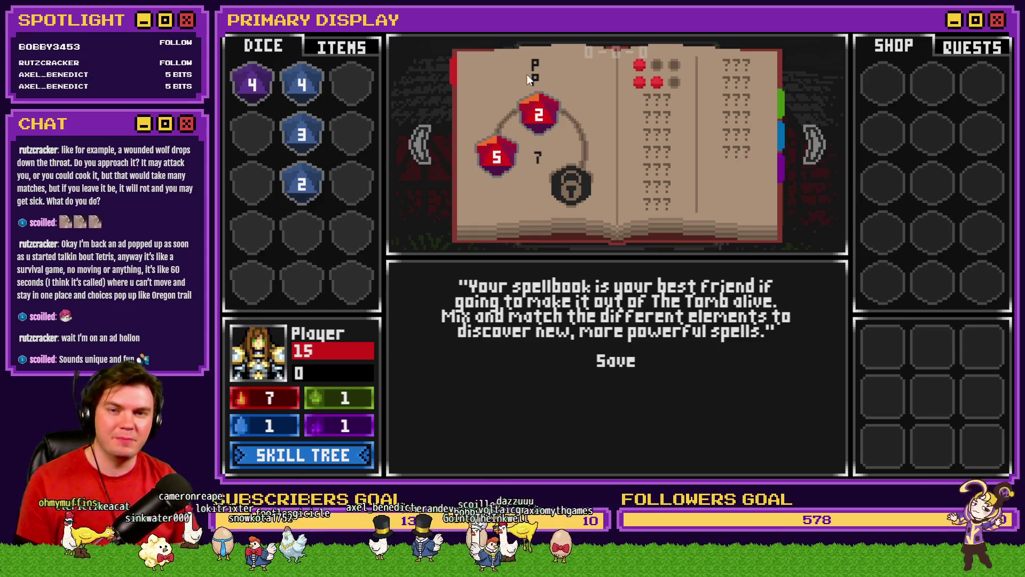
Slot a blue 4 die on the blue page, rearranging the remaining dice.
{"action": "left_click", "coordinate": [778, 122]}
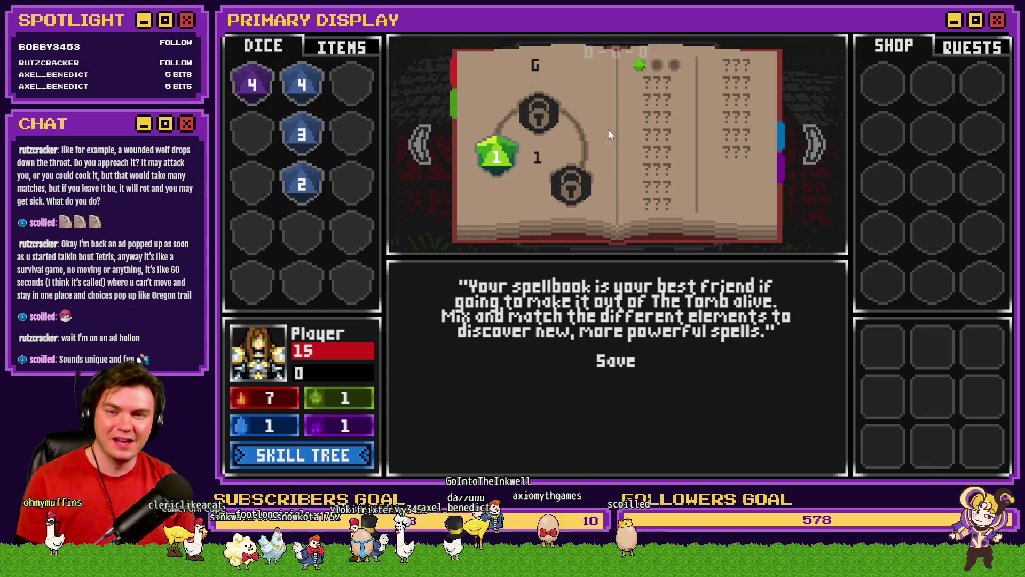
{"action": "left_click", "coordinate": [812, 145]}
{"action": "left_click_drag", "start_coordinate": [301, 85], "coordinate": [481, 156]}
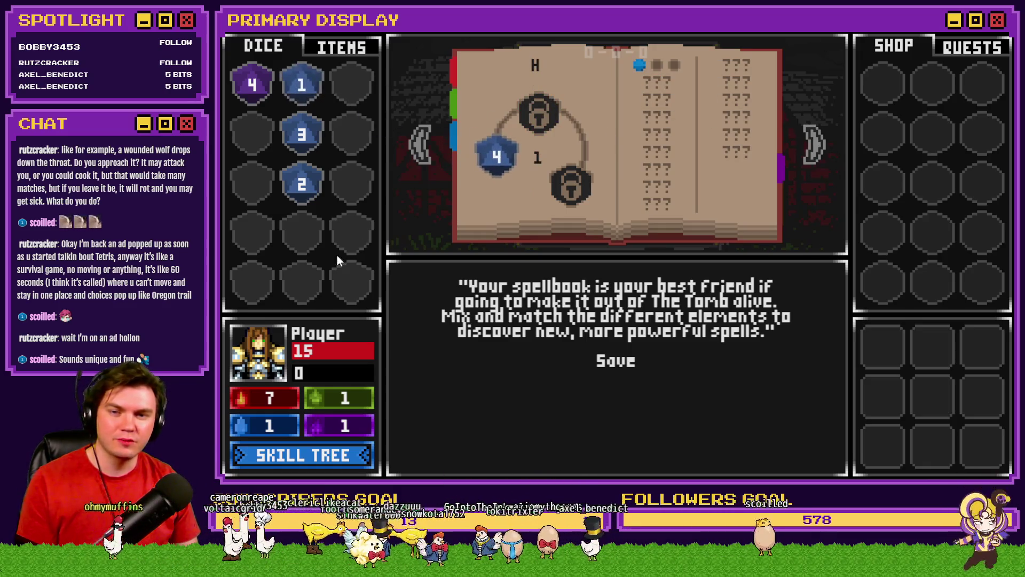
{"action": "left_click_drag", "start_coordinate": [302, 134], "coordinate": [351, 85]}
{"action": "mouse_move", "coordinate": [302, 185]}
{"action": "left_mouse_down"}
{"action": "mouse_move", "coordinate": [338, 120]}
{"action": "mouse_move", "coordinate": [351, 133]}
{"action": "left_mouse_up"}
{"action": "mouse_move", "coordinate": [302, 86]}
{"action": "left_mouse_down"}
{"action": "mouse_move", "coordinate": [376, 185]}
{"action": "mouse_move", "coordinate": [351, 184]}
{"action": "left_mouse_up"}
Slot a purple 4 die on the purple page and save the spellbook.
{"action": "left_click", "coordinate": [781, 160]}
{"action": "left_click_drag", "start_coordinate": [252, 84], "coordinate": [483, 160]}
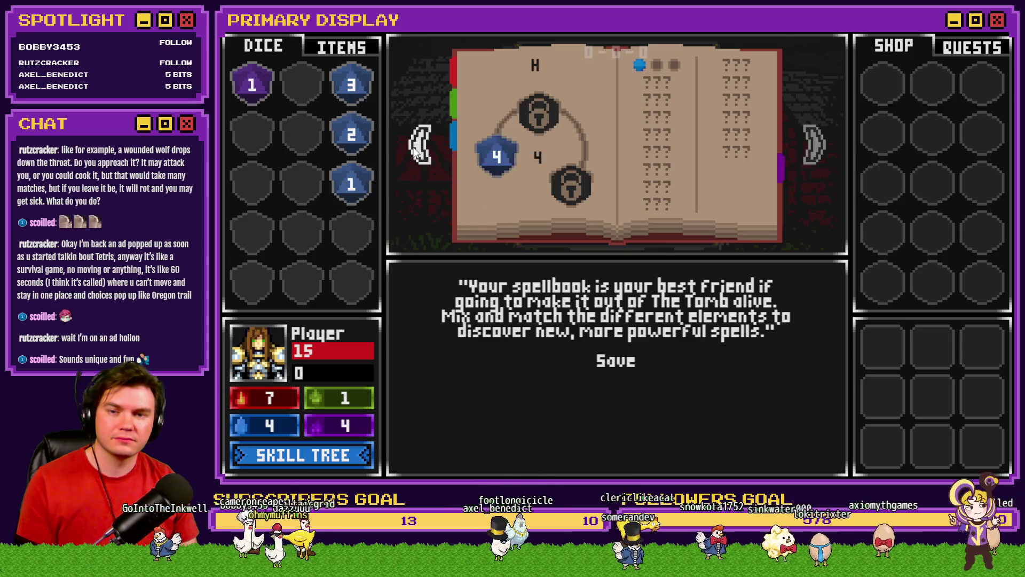
{"action": "left_click", "coordinate": [602, 358]}
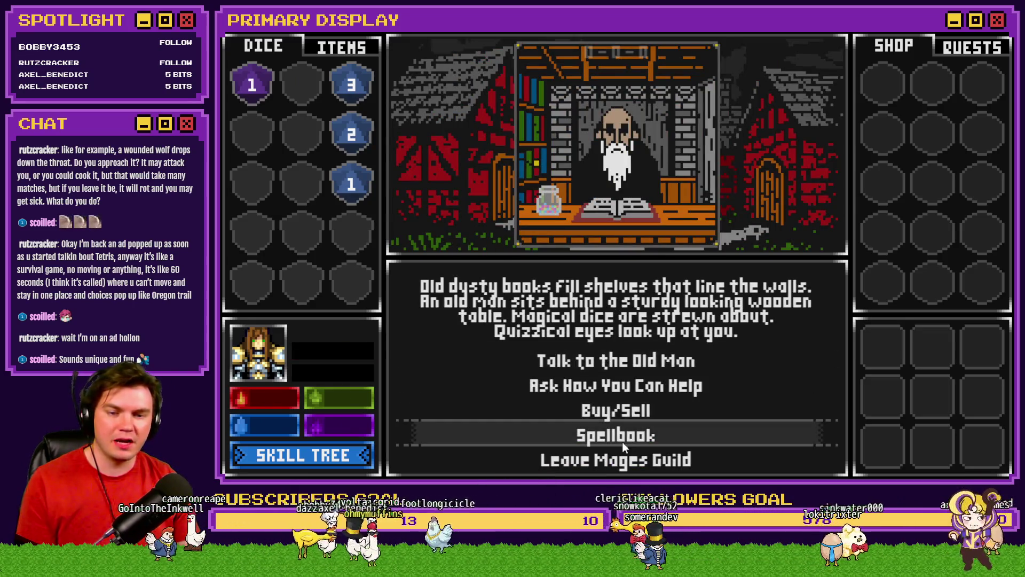
Sell all four remaining dice, including the purple 1 and blue 1, at the guild shop.
{"action": "left_click", "coordinate": [634, 410]}
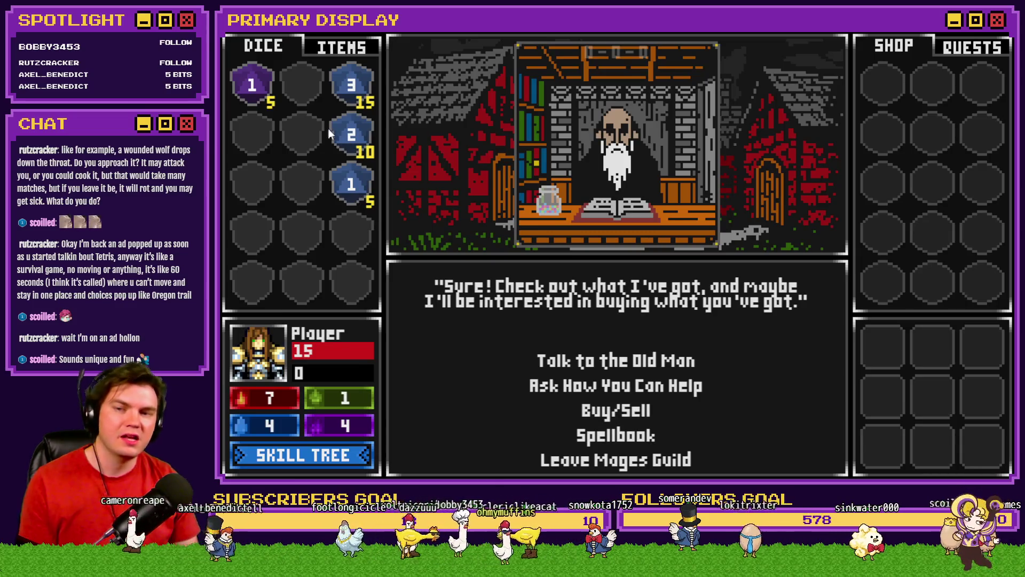
{"action": "left_click", "coordinate": [252, 85]}
{"action": "left_click", "coordinate": [355, 178]}
{"action": "left_click", "coordinate": [351, 133]}
{"action": "left_click", "coordinate": [348, 88]}
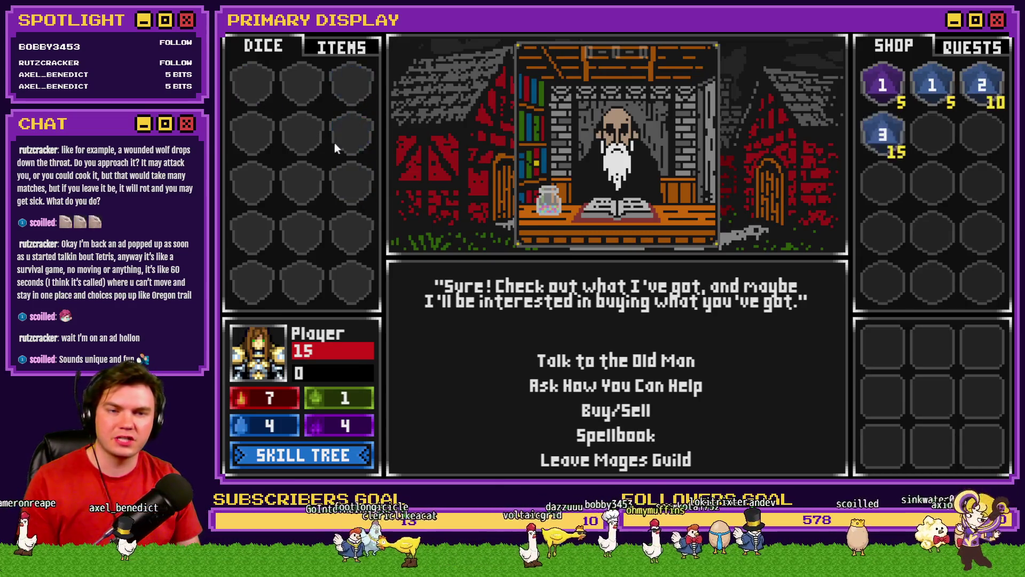
Leave town past the Church and Tavern, head north to the tomb, and take Nick's Hat of Divine Wisdom.
{"action": "left_click", "coordinate": [574, 459]}
{"action": "left_click", "coordinate": [595, 390]}
{"action": "left_click", "coordinate": [602, 454]}
{"action": "left_click", "coordinate": [608, 410]}
{"action": "left_click", "coordinate": [619, 455]}
{"action": "left_click", "coordinate": [627, 434]}
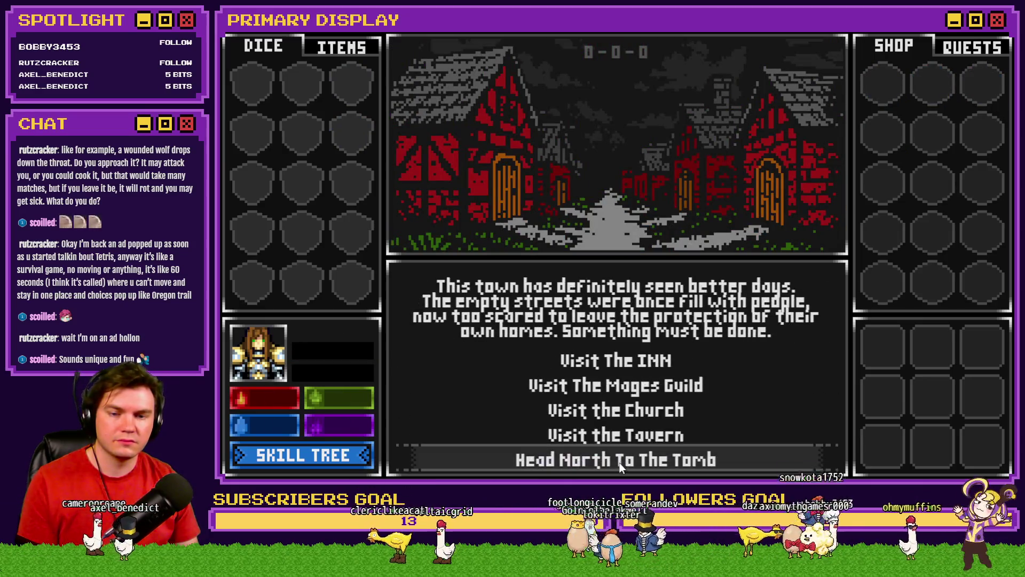
{"action": "left_click", "coordinate": [617, 461]}
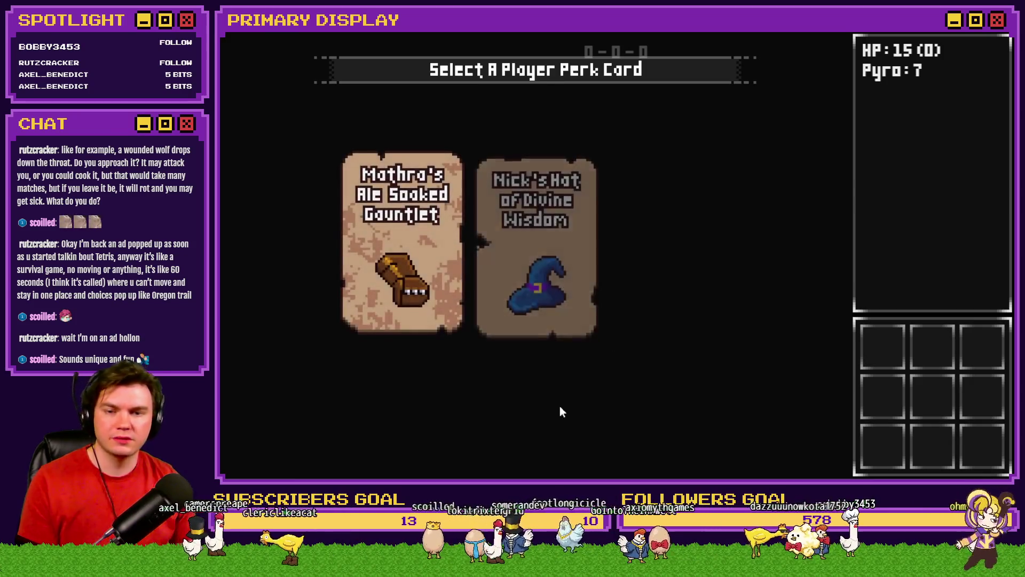
{"action": "left_click", "coordinate": [566, 278]}
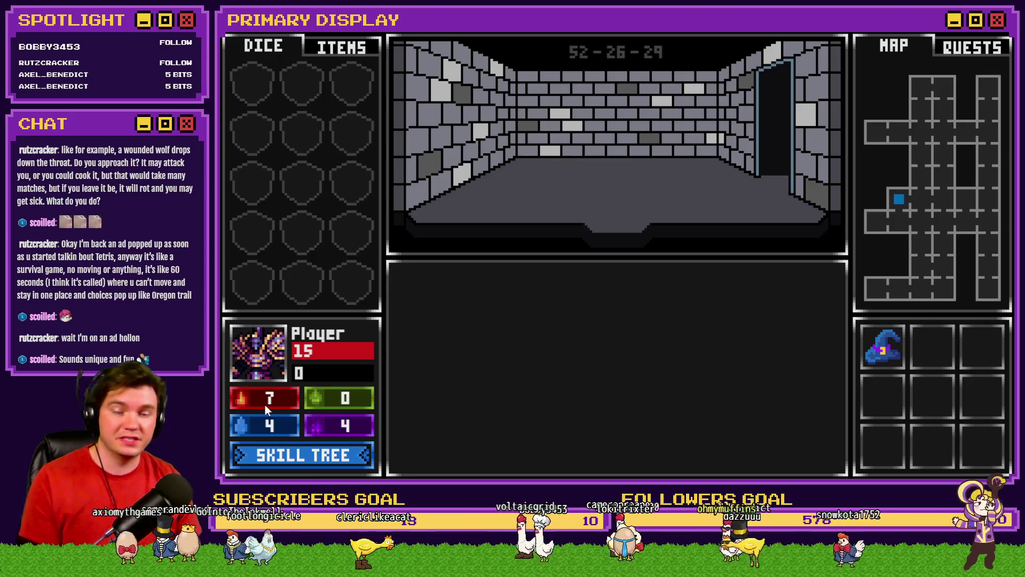
Walk down the tomb corridor and pick the locked door by clearing the green gems.
{"action": "key", "text": "w"}
{"action": "key", "text": "w"}
{"action": "key", "text": "w"}
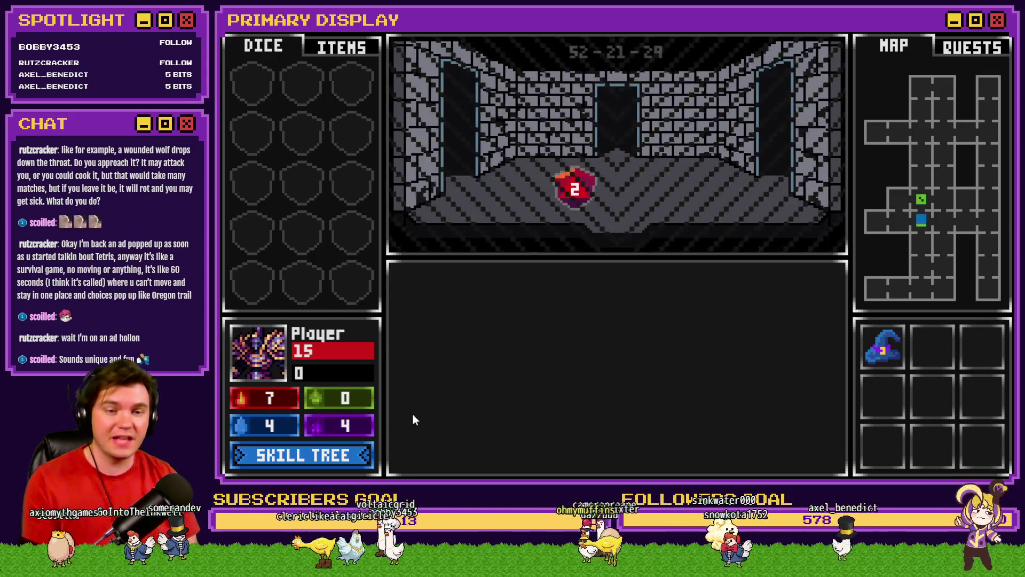
{"action": "key", "text": "w"}
{"action": "key", "text": "w"}
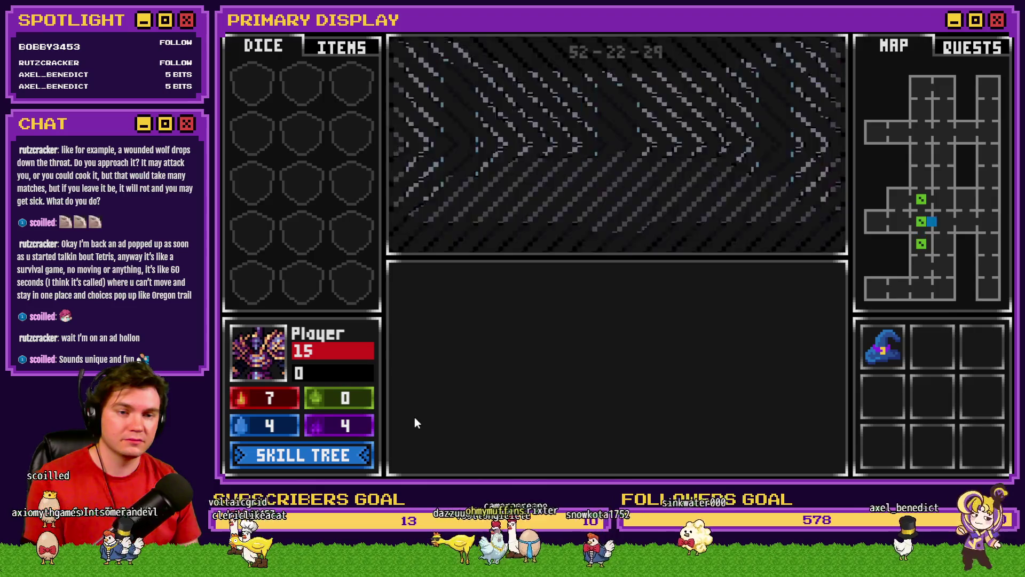
{"action": "left_click", "coordinate": [614, 398]}
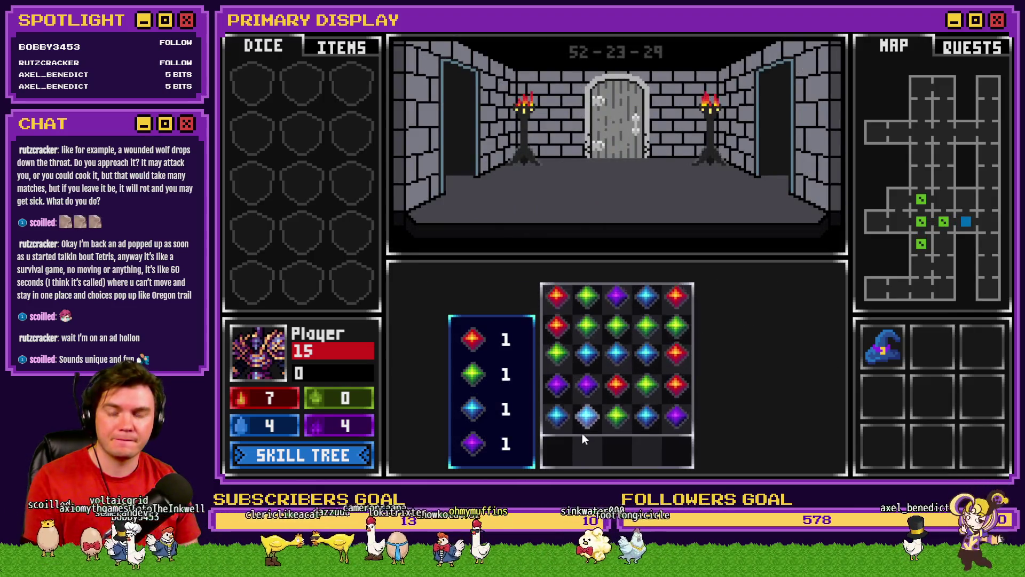
{"action": "left_click", "coordinate": [586, 395]}
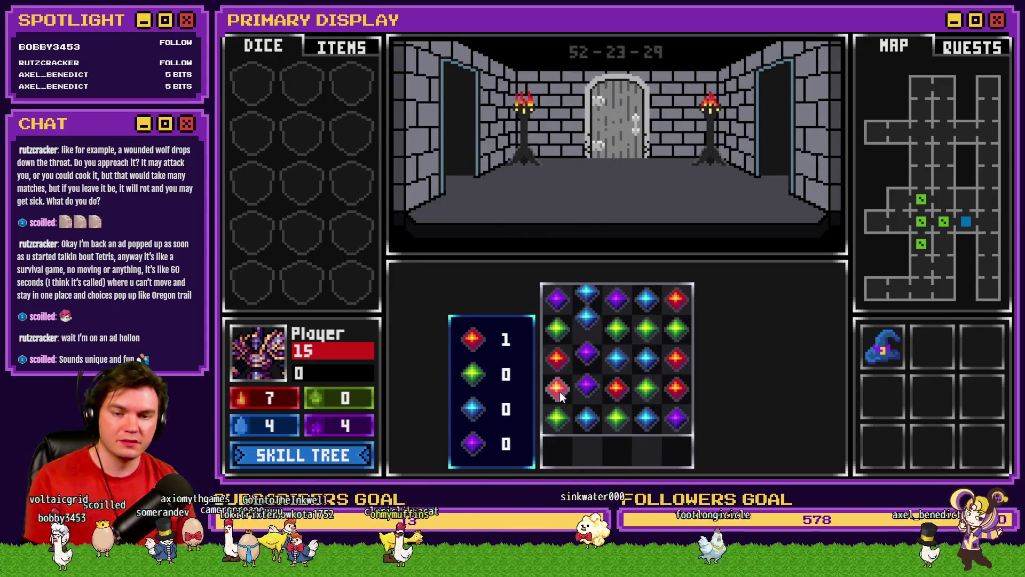
Challenge Danathar at cards, stand on the hand and bet EVENS on the d20.
{"action": "key", "text": "w"}
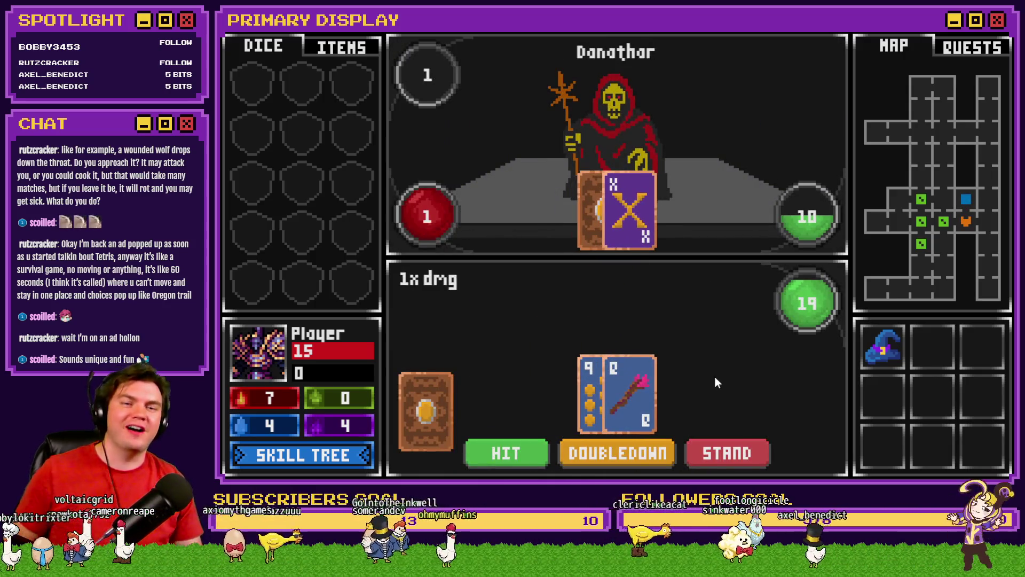
{"action": "left_click", "coordinate": [731, 452]}
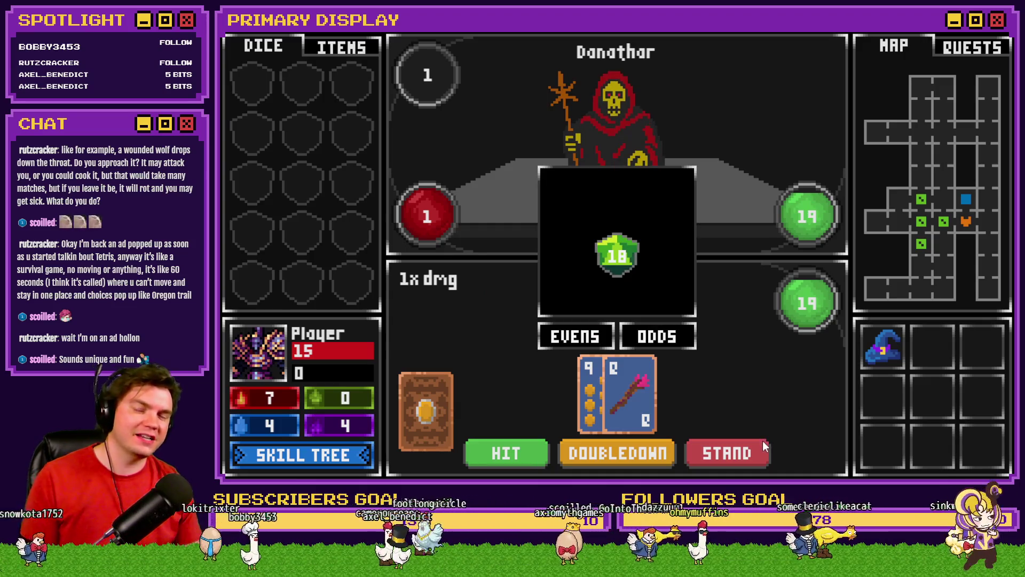
{"action": "left_click", "coordinate": [572, 342]}
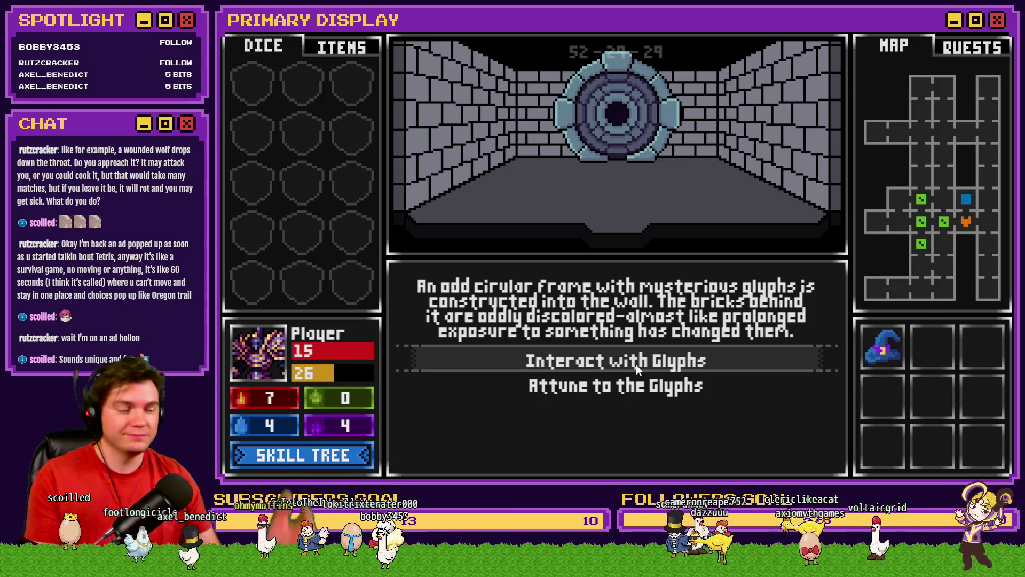
Examine the glyph frame and check the inventory's items and dice tabs.
{"action": "left_click", "coordinate": [656, 359]}
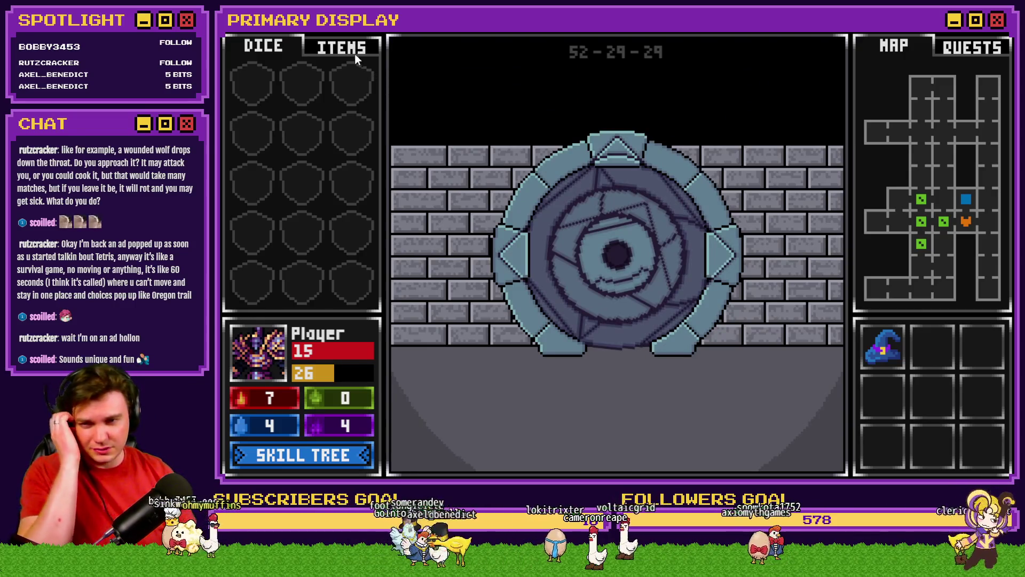
{"action": "left_click", "coordinate": [356, 48]}
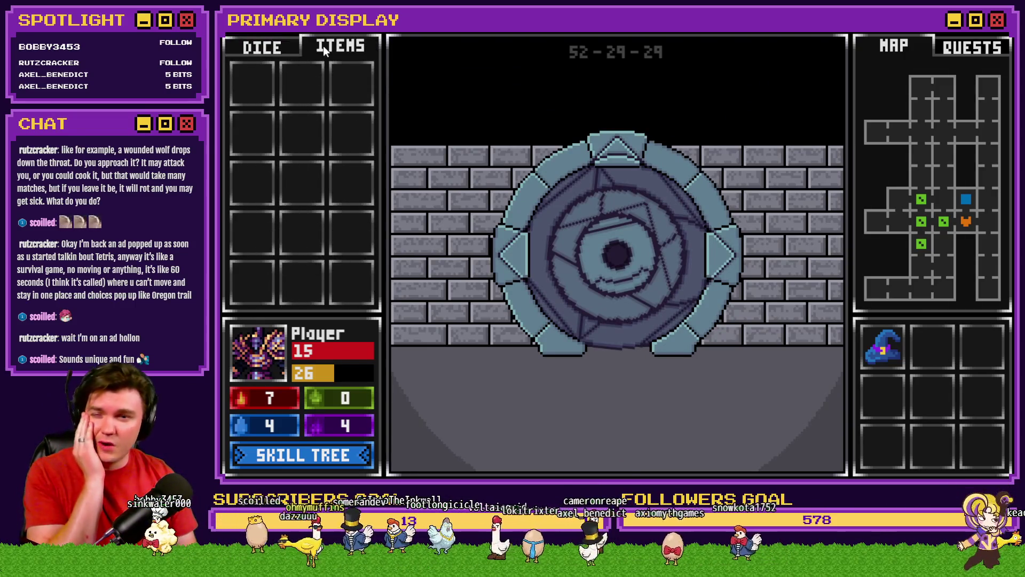
{"action": "left_click", "coordinate": [288, 47]}
{"action": "left_click", "coordinate": [328, 49]}
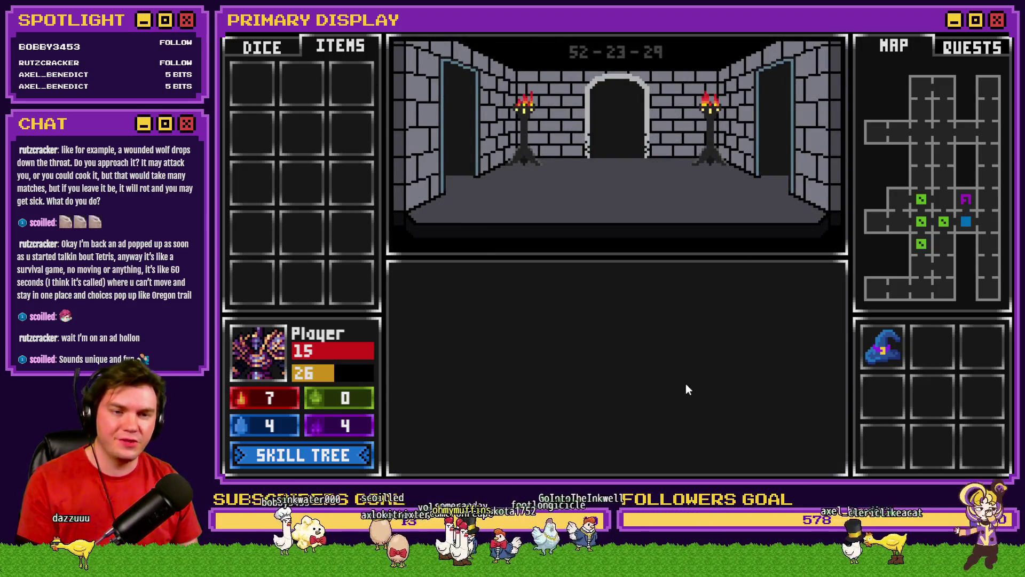
Fetch the purple orb, set it in the stone dial, and go through the portal.
{"action": "key", "text": "w"}
{"action": "key", "text": "w"}
{"action": "key", "text": "w"}
{"action": "key", "text": "w"}
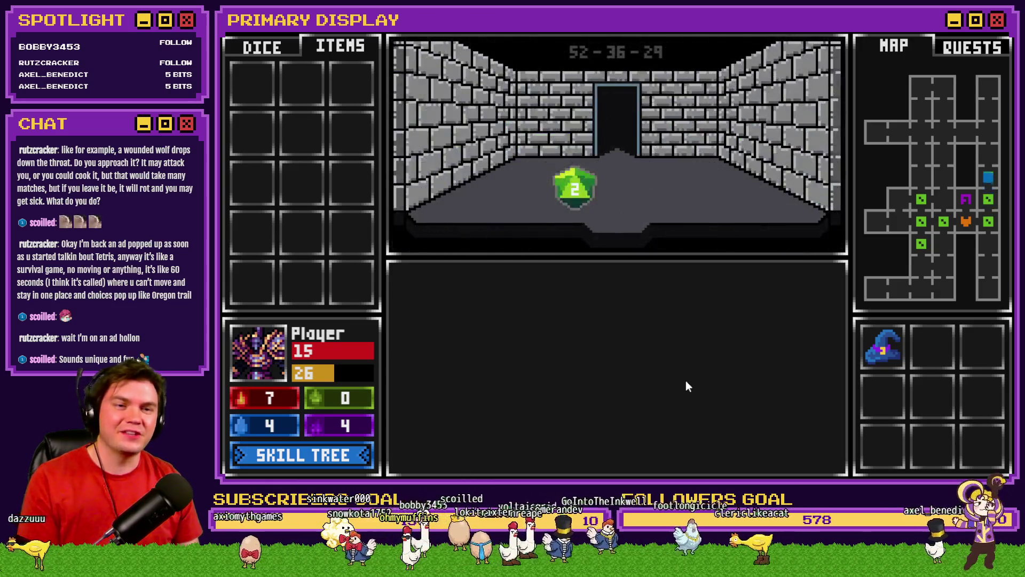
{"action": "key", "text": "w"}
{"action": "key", "text": "w"}
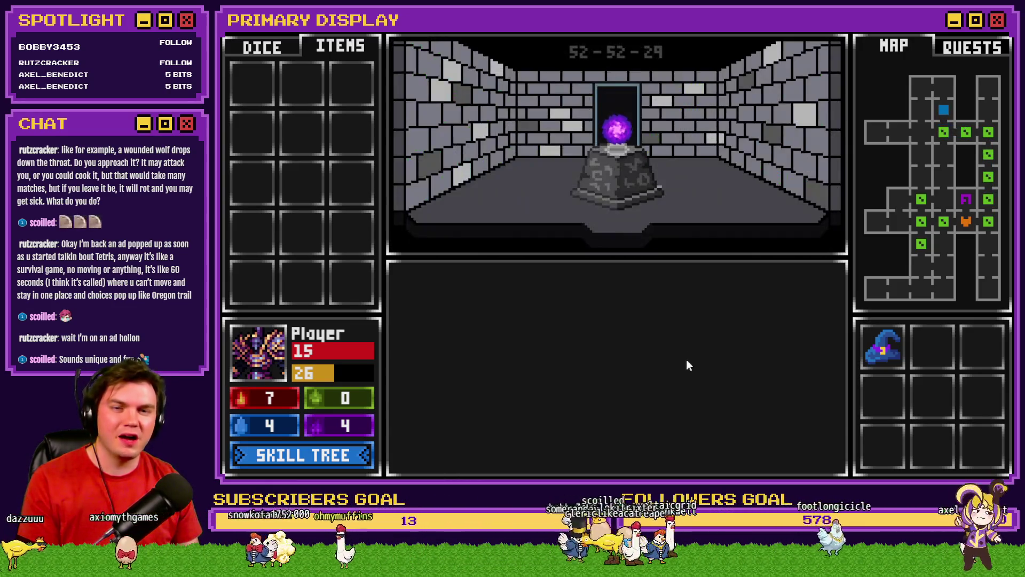
{"action": "key", "text": "s"}
{"action": "key", "text": "s"}
{"action": "key", "text": "s"}
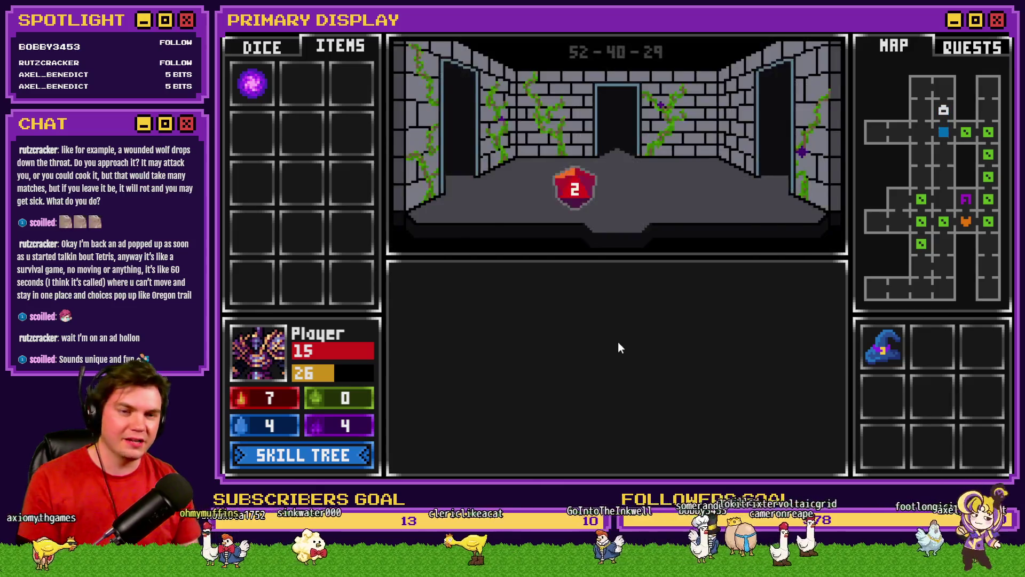
{"action": "key", "text": "d"}
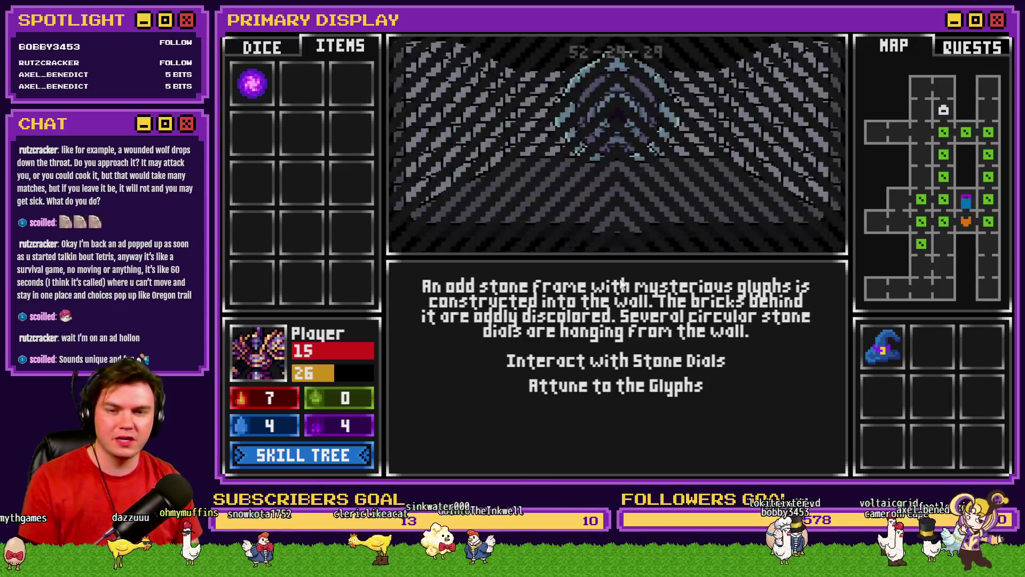
{"action": "key", "text": "w"}
{"action": "mouse_move", "coordinate": [252, 82]}
{"action": "left_mouse_down"}
{"action": "mouse_move", "coordinate": [633, 277]}
{"action": "mouse_move", "coordinate": [624, 258]}
{"action": "left_mouse_up"}
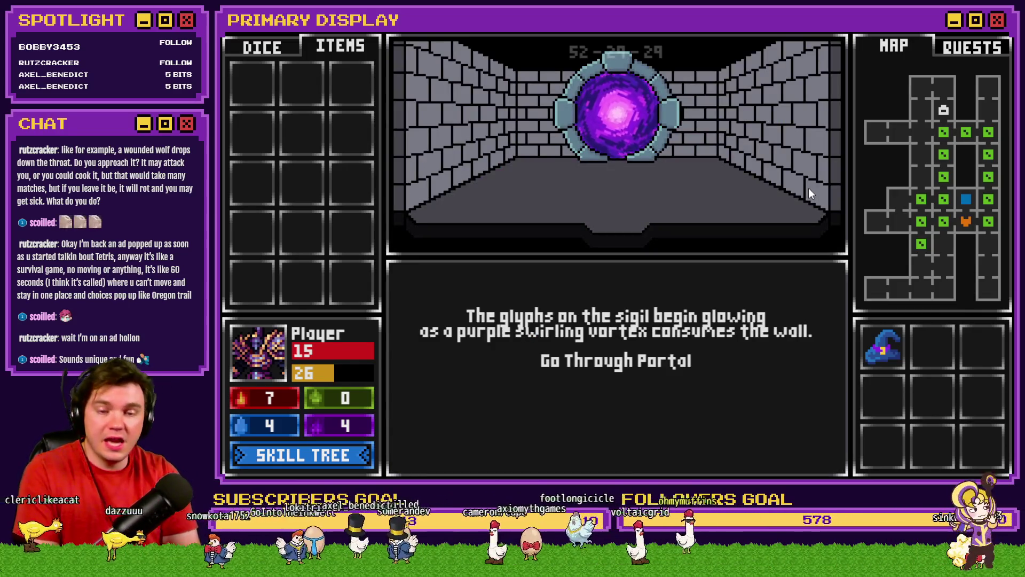
{"action": "left_click", "coordinate": [262, 457]}
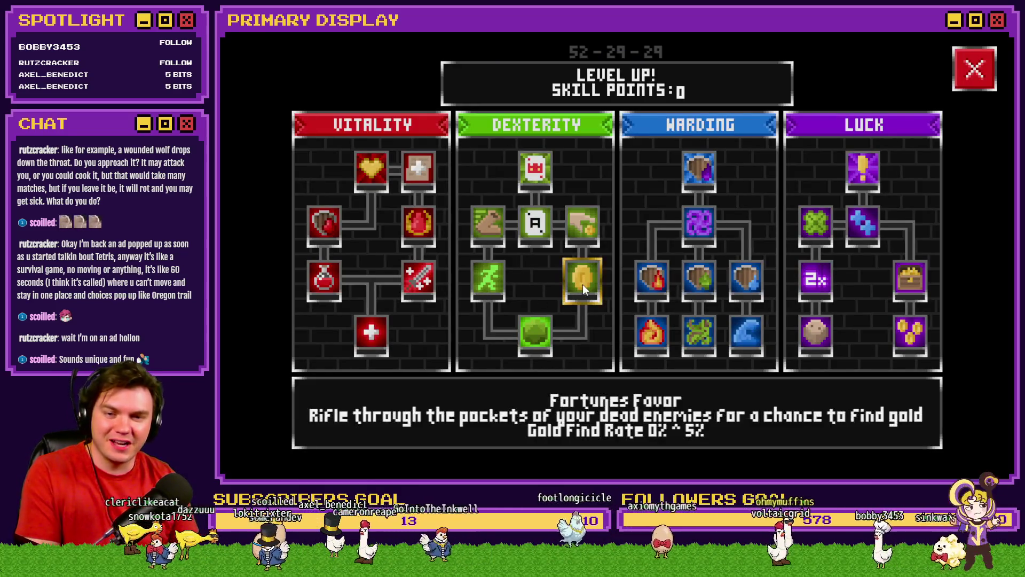
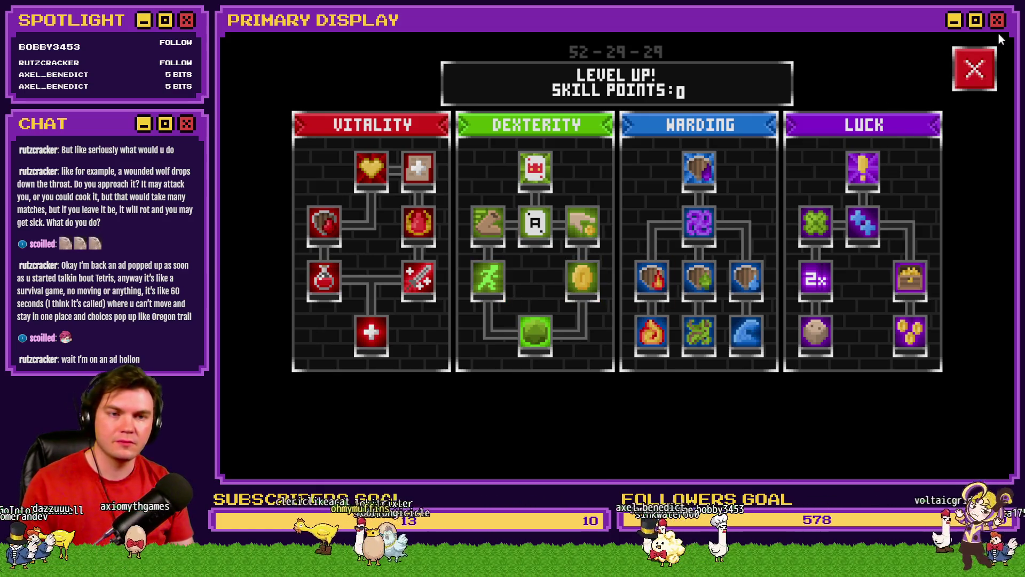
Leave the playtest and give the Gargoyle enemy a gold reward of 1.
{"action": "left_click", "coordinate": [975, 68]}
{"action": "left_click", "coordinate": [591, 53]}
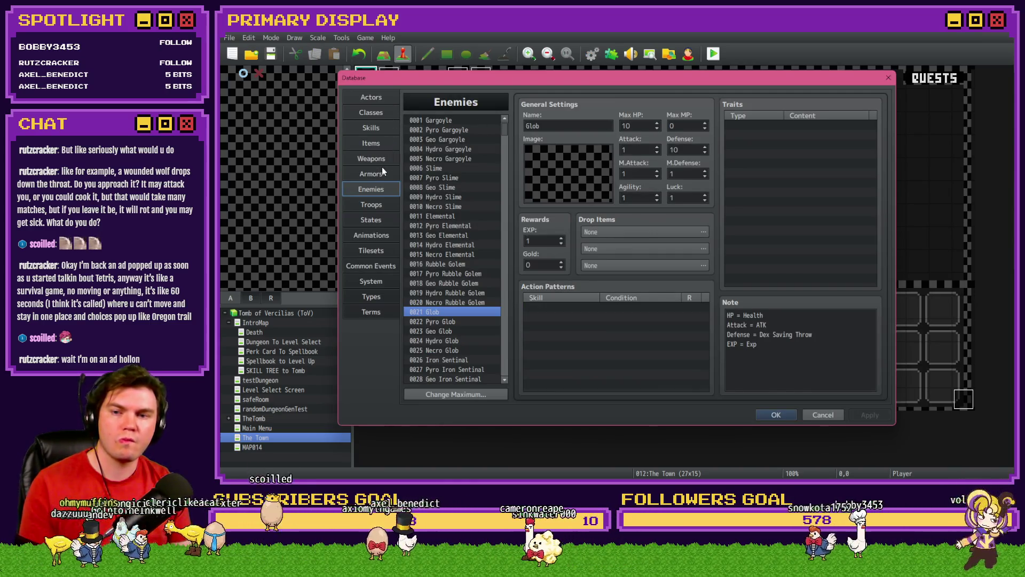
{"action": "left_click", "coordinate": [452, 121]}
{"action": "left_click", "coordinate": [543, 264]}
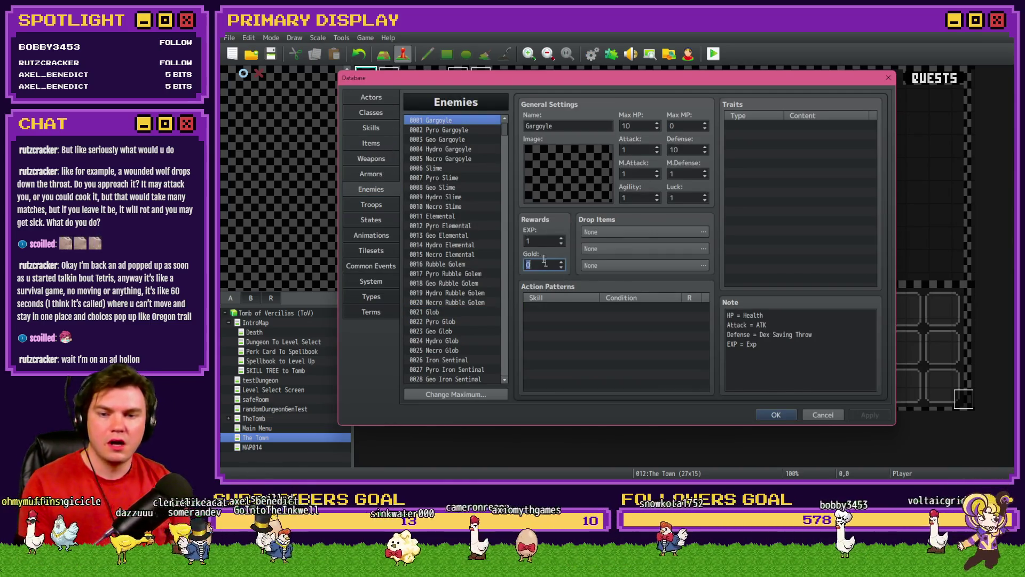
{"action": "type", "text": "1"}
Set gold to 1 for the Pyro, Geo, Hydro and Necro Gargoyles, Slime and Pyro Slime.
{"action": "left_click", "coordinate": [478, 130]}
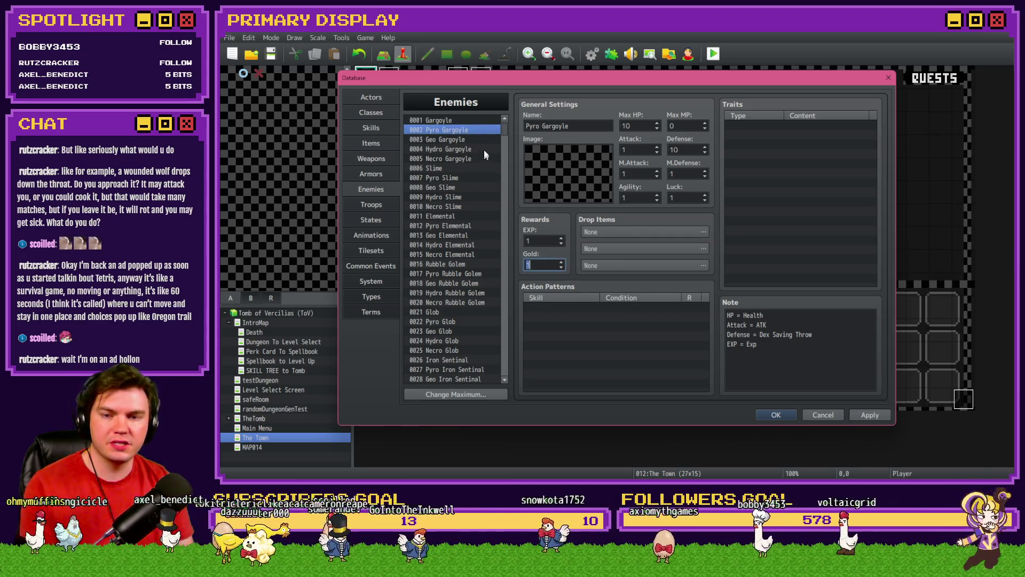
{"action": "left_click", "coordinate": [479, 140]}
{"action": "left_click", "coordinate": [479, 150]}
{"action": "left_click", "coordinate": [540, 263]}
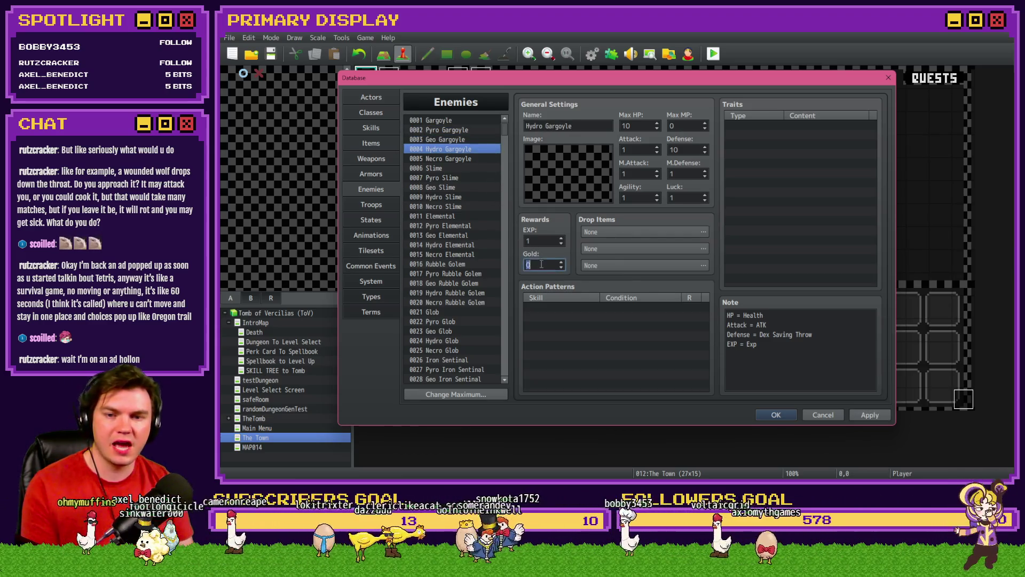
{"action": "left_click", "coordinate": [477, 159]}
{"action": "left_click", "coordinate": [537, 264]}
{"action": "left_click", "coordinate": [478, 168]}
{"action": "left_click", "coordinate": [544, 267]}
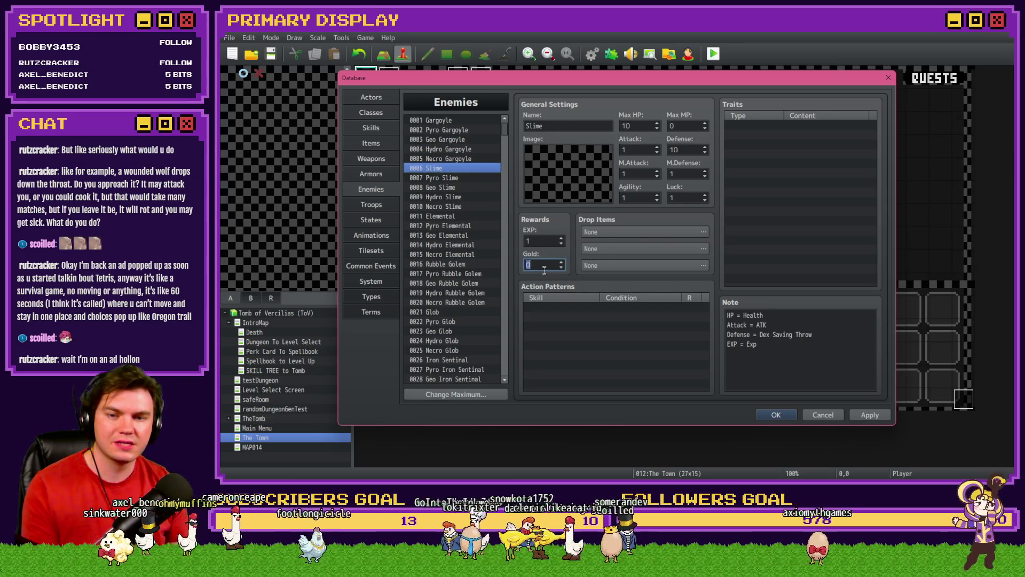
{"action": "left_click", "coordinate": [459, 177]}
{"action": "left_click", "coordinate": [540, 265]}
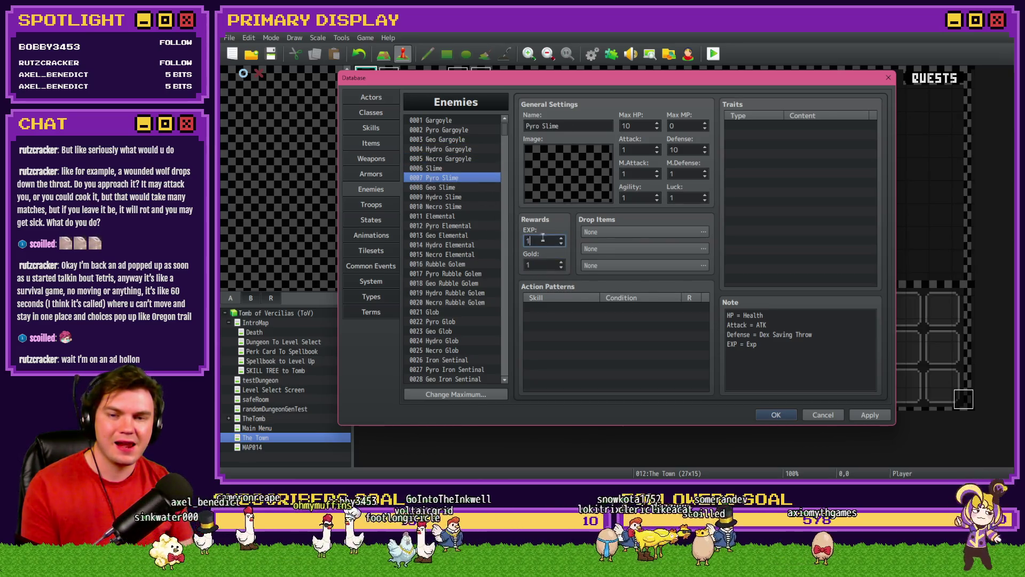
Save the enemy gold changes and close the database.
{"action": "left_click", "coordinate": [776, 416]}
{"action": "scroll", "coordinate": [503, 285], "scroll_direction": "down", "scroll_amount": 6}
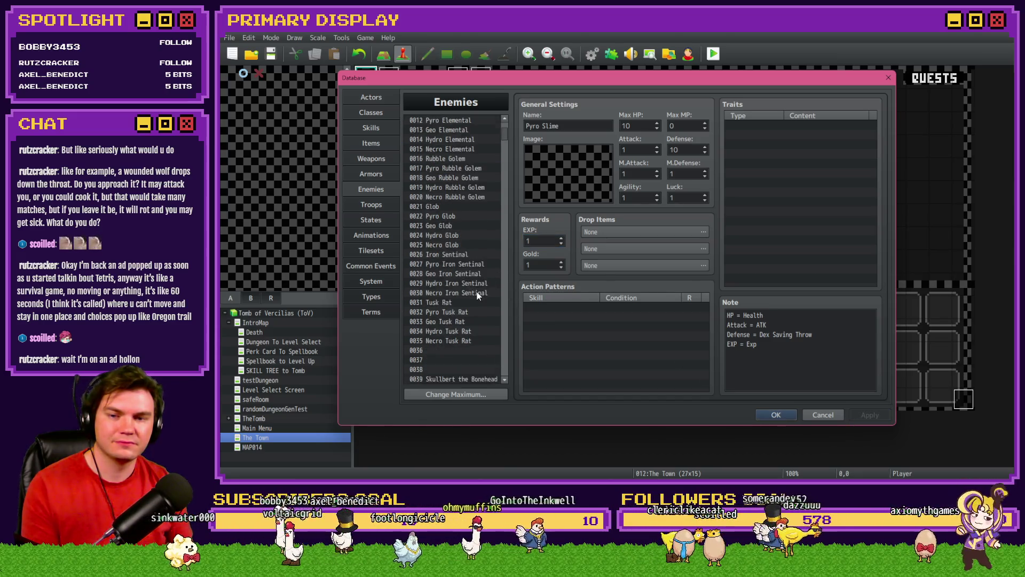
{"action": "left_click", "coordinate": [770, 415]}
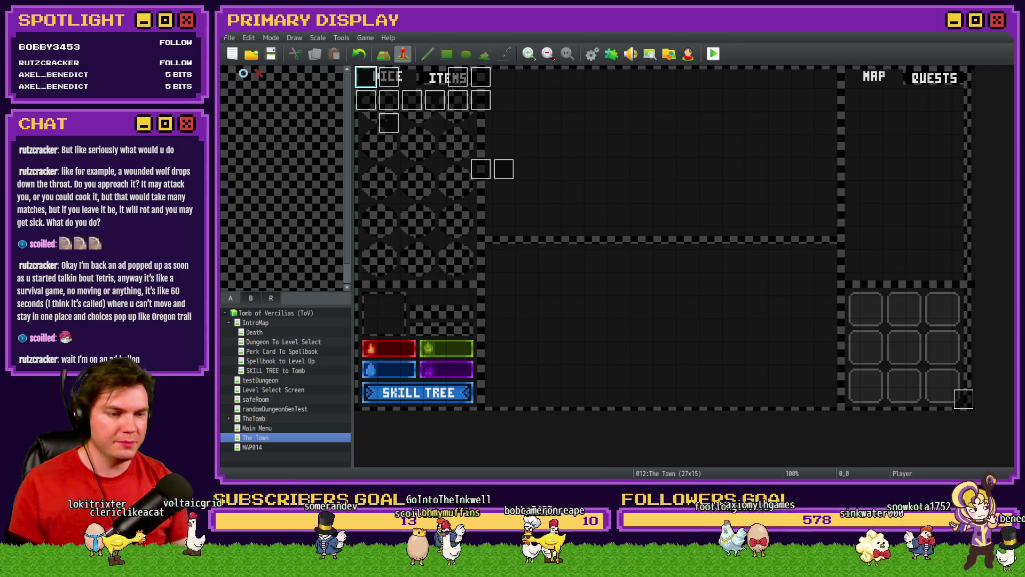
In VS Code, close the release notes and search Enemies.json for gold entries.
{"action": "key", "text": "alt+Tab"}
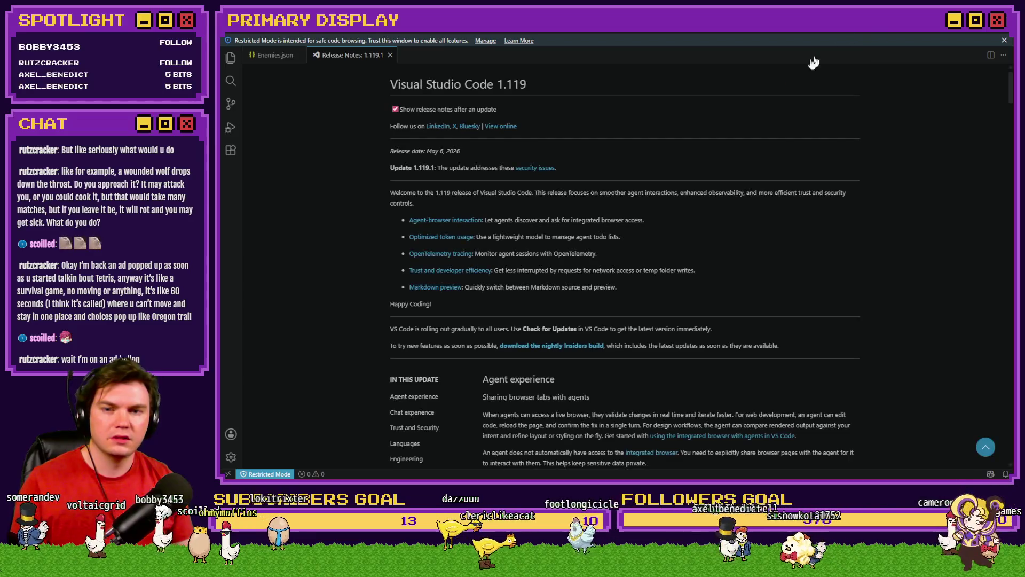
{"action": "left_click", "coordinate": [390, 55]}
{"action": "left_click", "coordinate": [453, 150]}
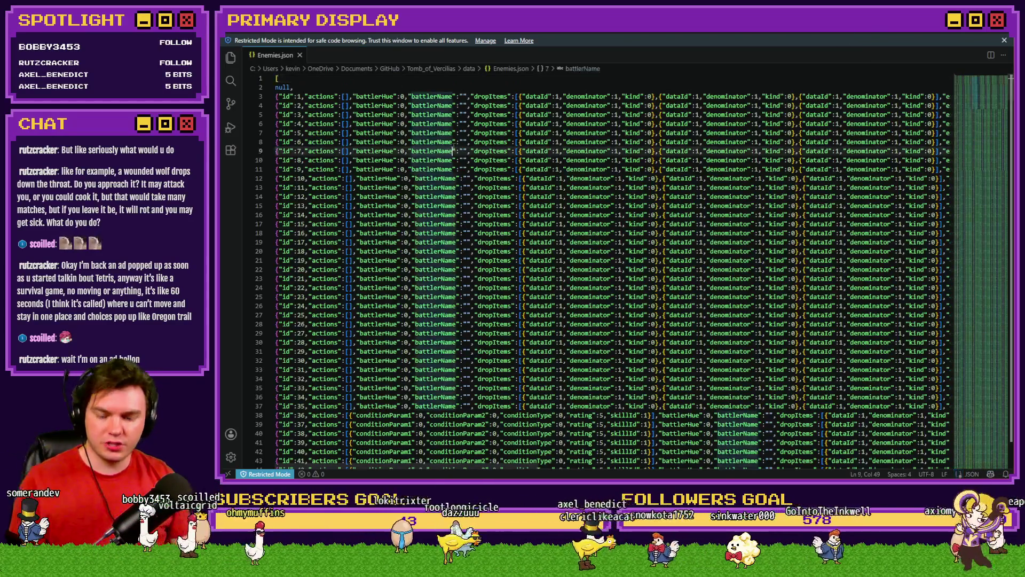
{"action": "type", "text": "gold"}
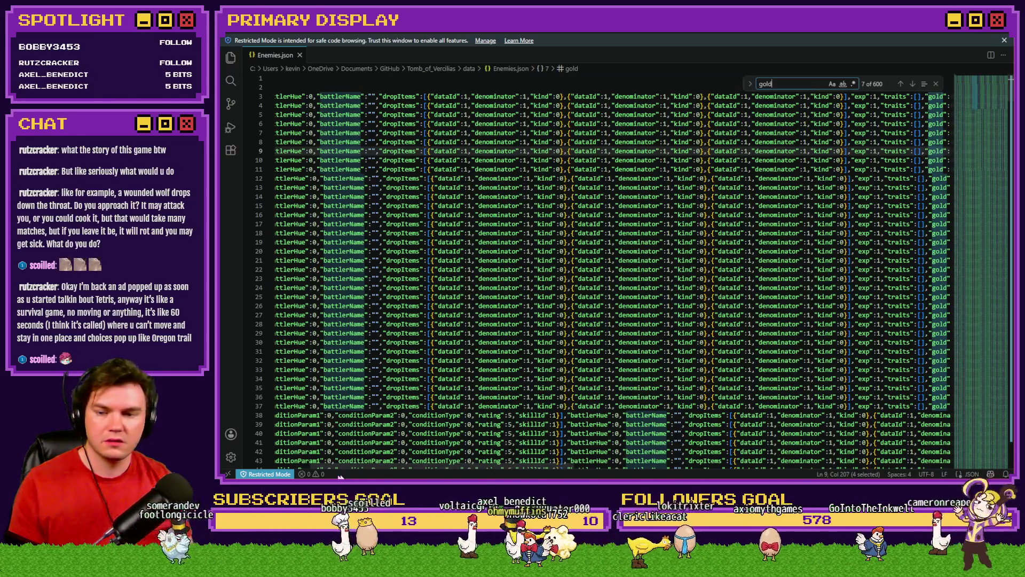
{"action": "scroll", "coordinate": [650, 271], "scroll_direction": "right", "scroll_amount": 5}
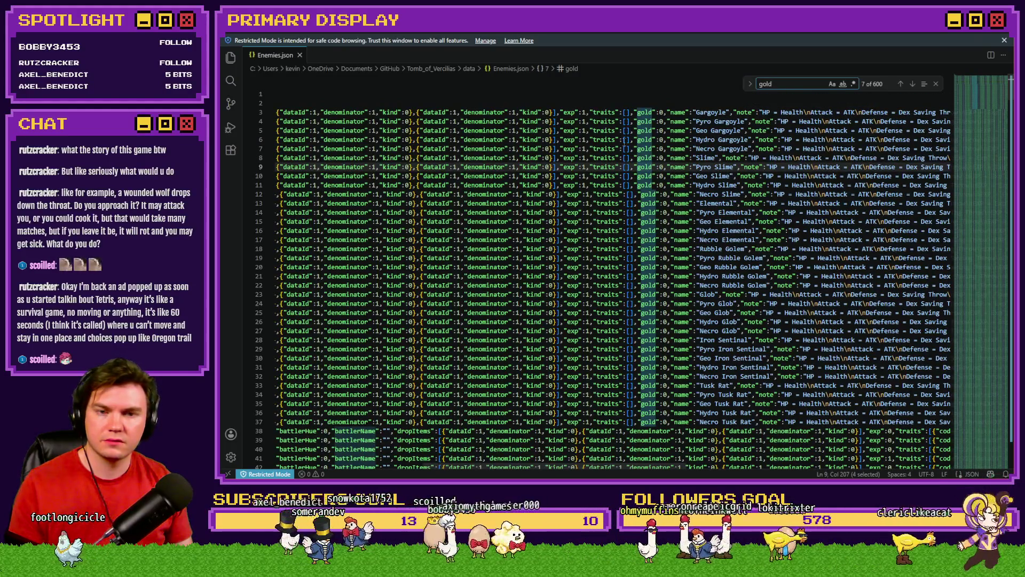
{"action": "left_click", "coordinate": [634, 122]}
Glance at RPG Maker, then select the "gold":0 value on line 10.
{"action": "key", "text": "alt+Tab"}
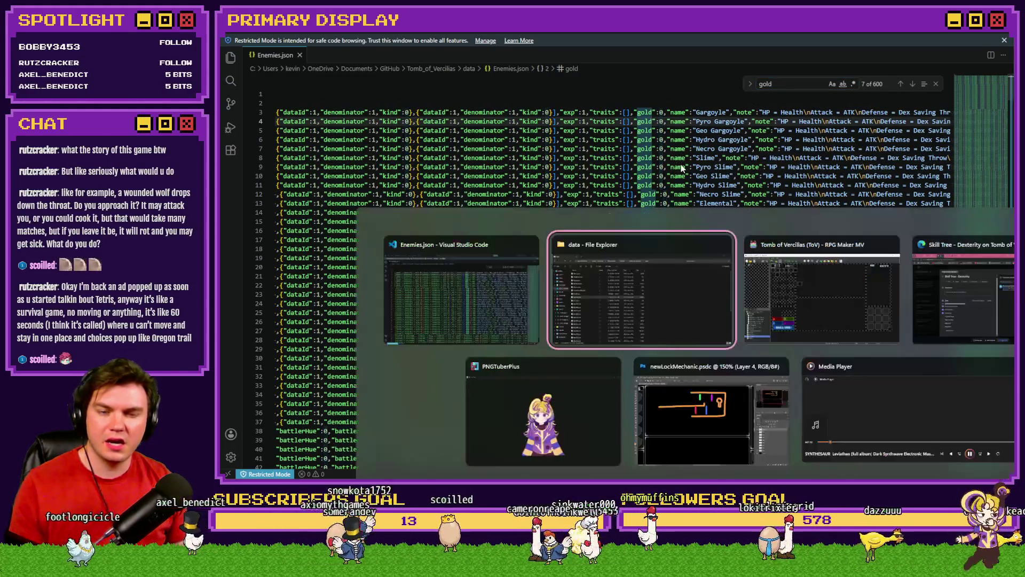
{"action": "key", "text": "Tab"}
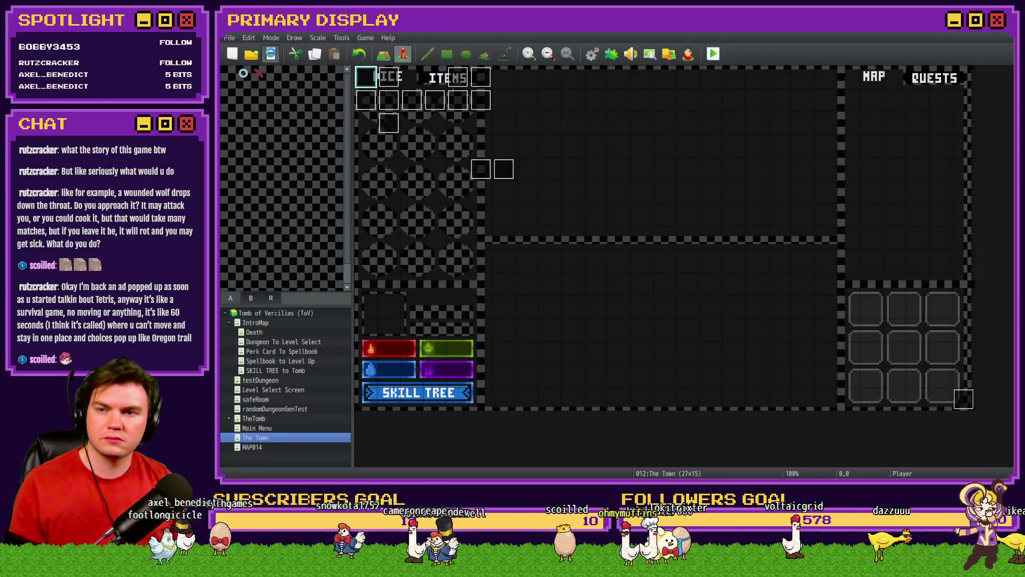
{"action": "key", "text": "alt+Tab"}
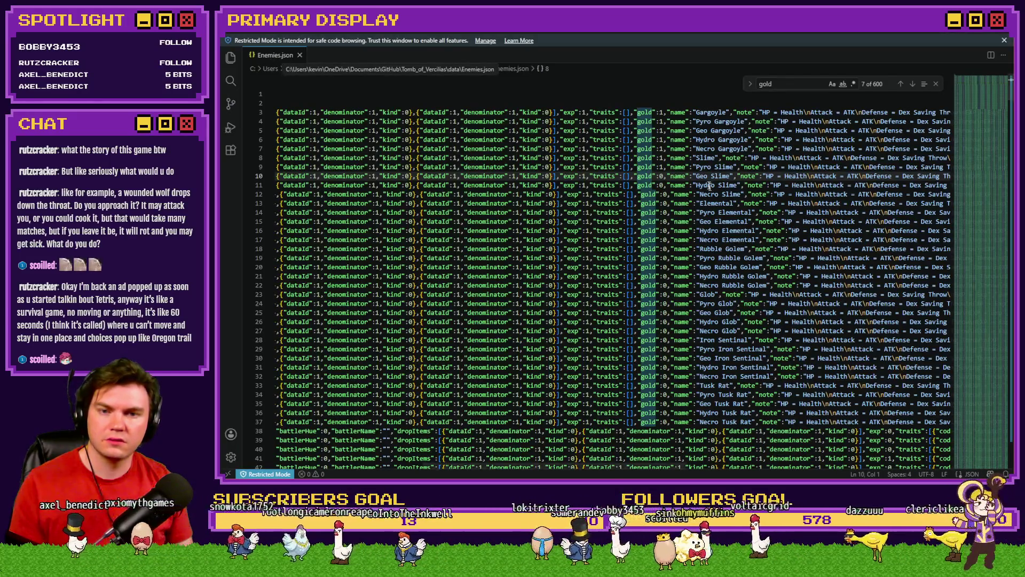
{"action": "left_click_drag", "start_coordinate": [672, 113], "coordinate": [676, 157]}
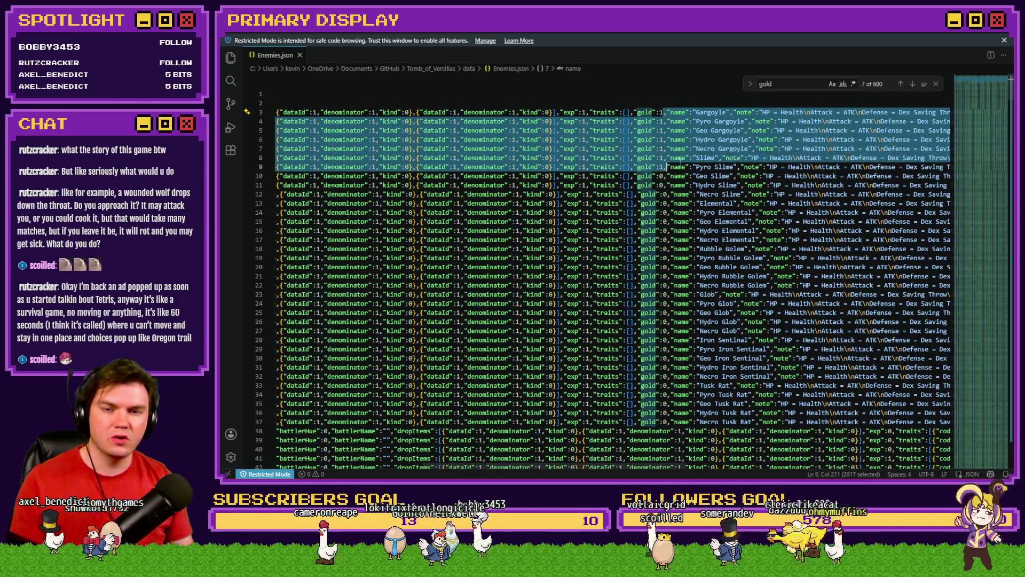
{"action": "left_click", "coordinate": [676, 158]}
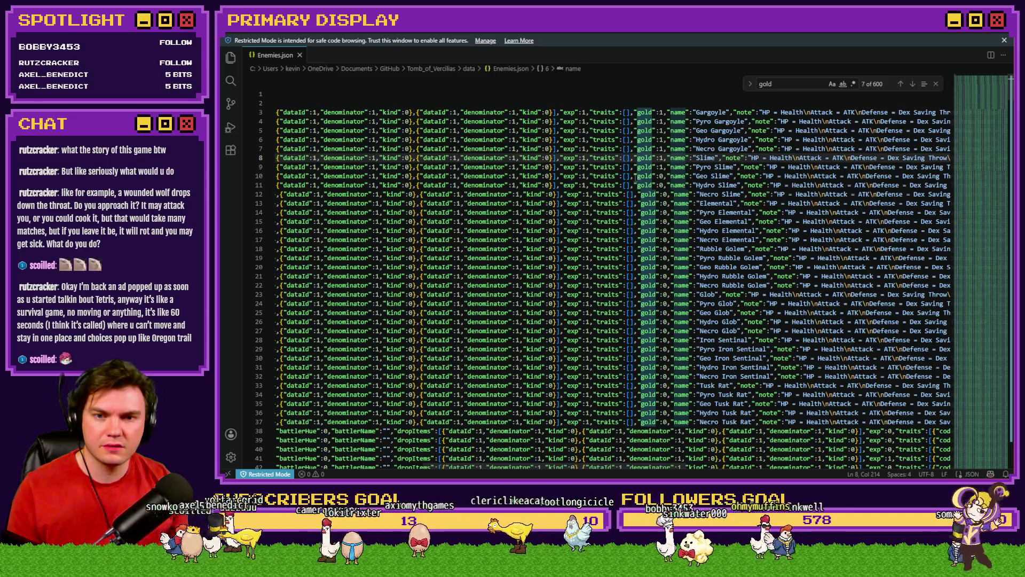
{"action": "left_click_drag", "start_coordinate": [634, 175], "coordinate": [663, 176]}
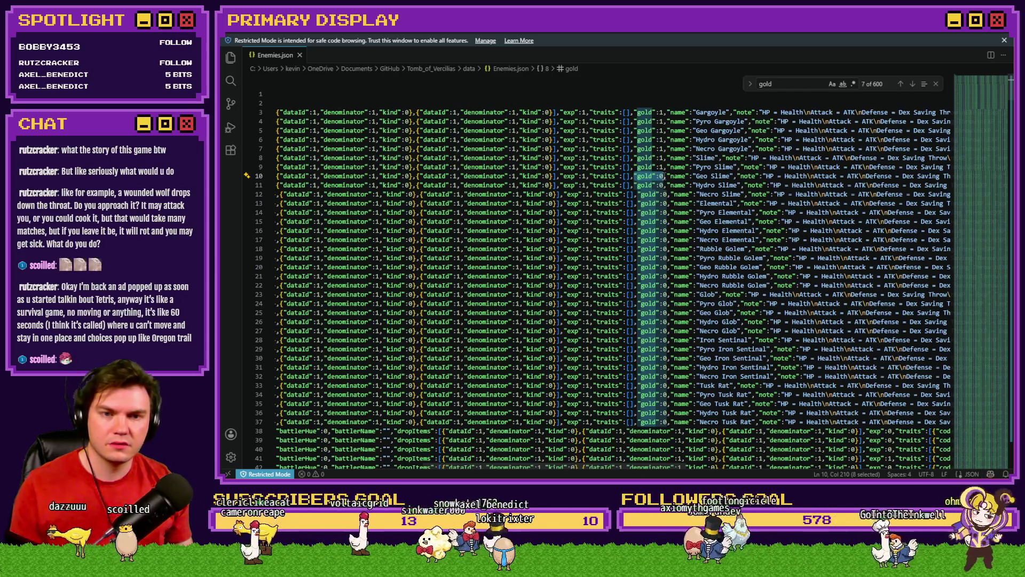
Set up Find and Replace to swap "gold":0 for "gold":1.
{"action": "left_click", "coordinate": [750, 85]}
{"action": "left_click", "coordinate": [786, 82]}
{"action": "key", "text": "ctrl+f"}
{"action": "key", "text": "Return"}
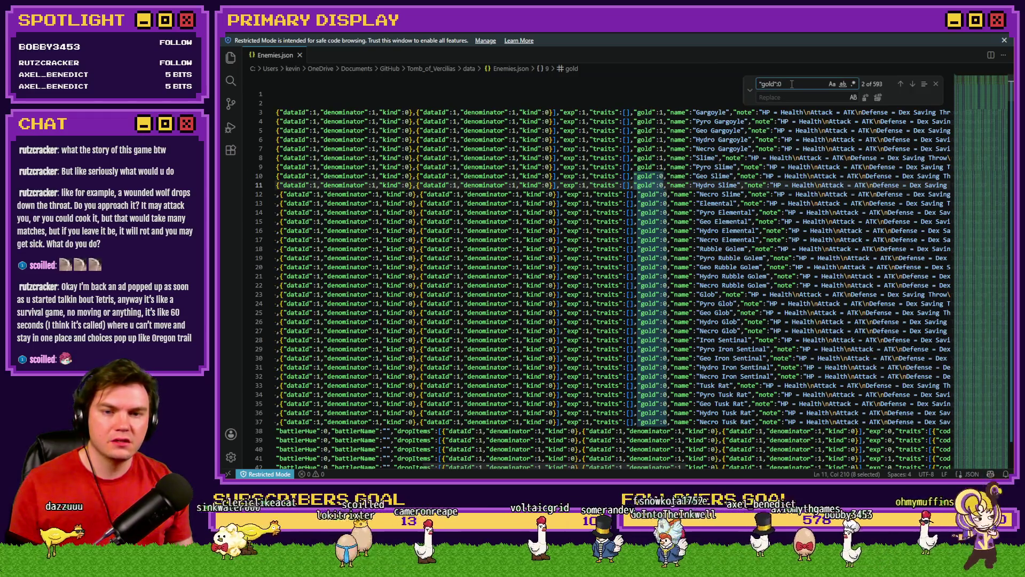
{"action": "left_click", "coordinate": [781, 98]}
{"action": "type", "text": "\"gold\":0"}
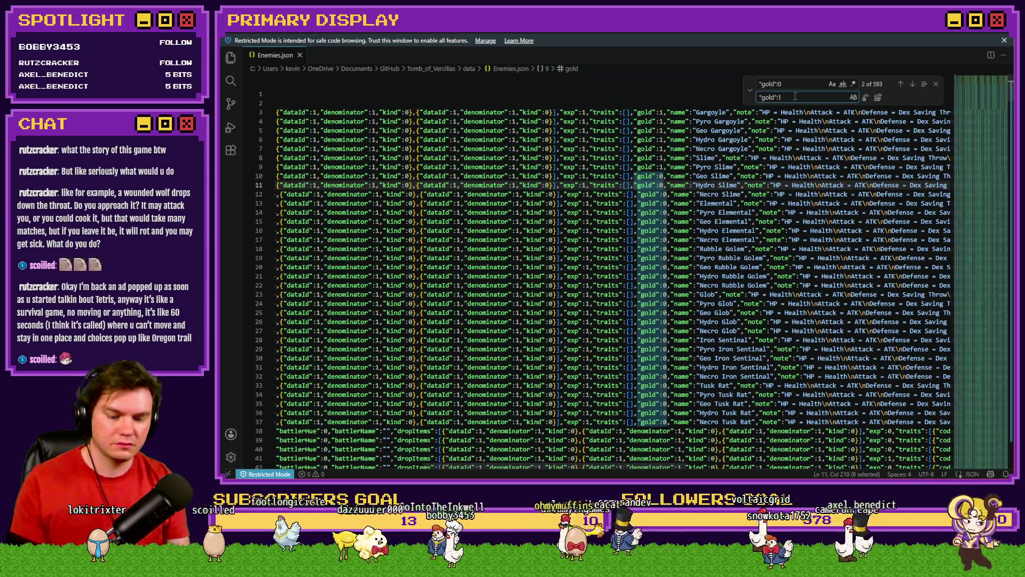
Replace the "gold":0 entries with "gold":1 one by one through Necro Tusk Rat.
{"action": "key", "text": "Return"}
{"action": "key", "text": "Return"}
{"action": "key", "text": "Return"}
{"action": "key", "text": "Return"}
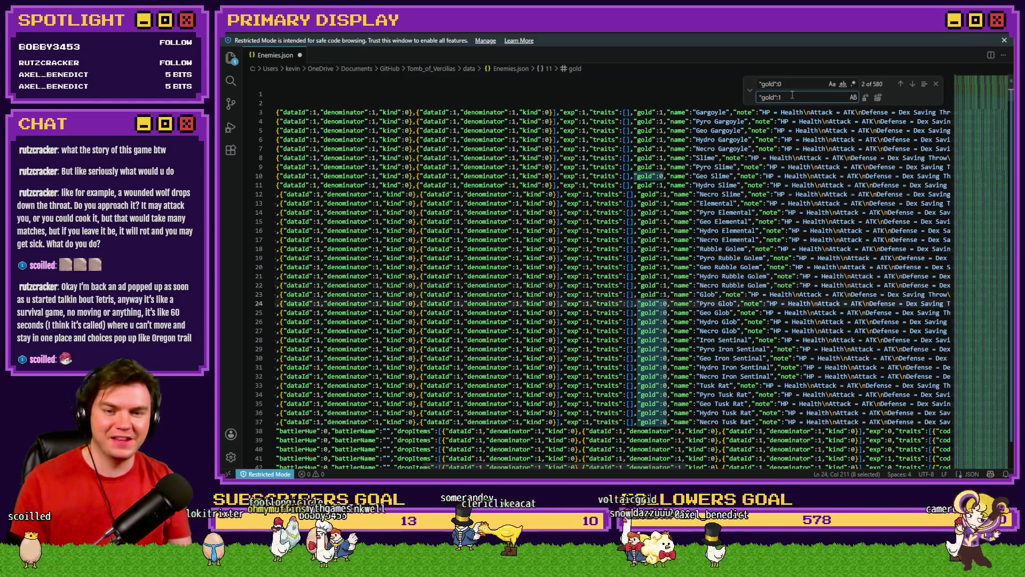
{"action": "key", "text": "Return"}
{"action": "key", "text": "Return"}
{"action": "key", "text": "Return"}
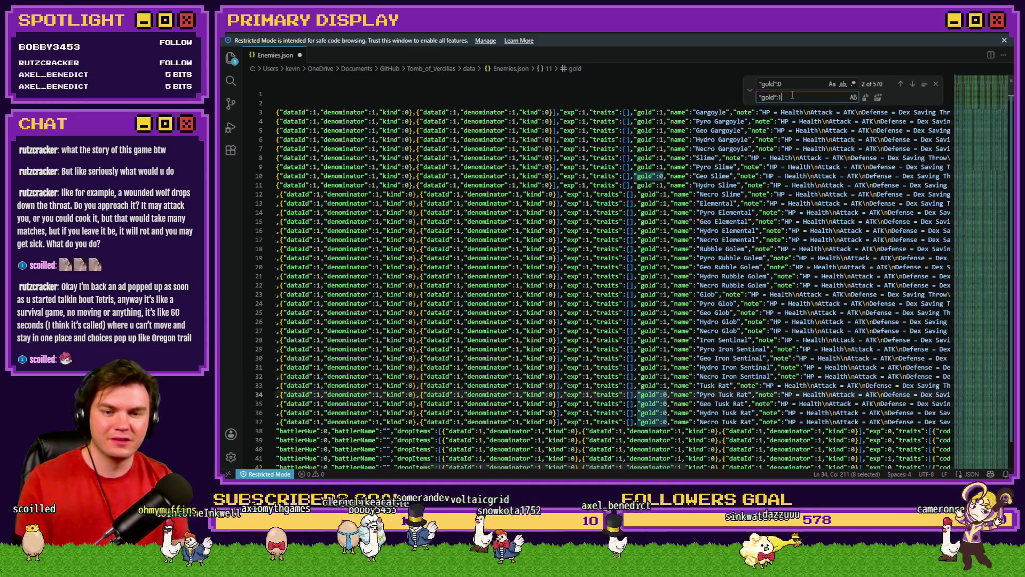
{"action": "key", "text": "Return"}
{"action": "key", "text": "Return"}
{"action": "key", "text": "Return"}
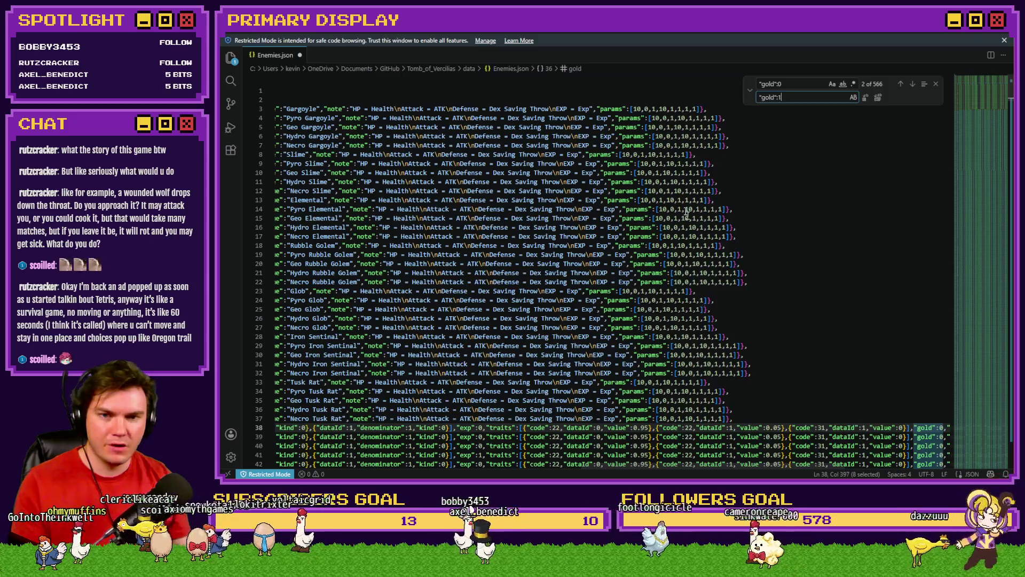
{"action": "key", "text": "alt+Tab"}
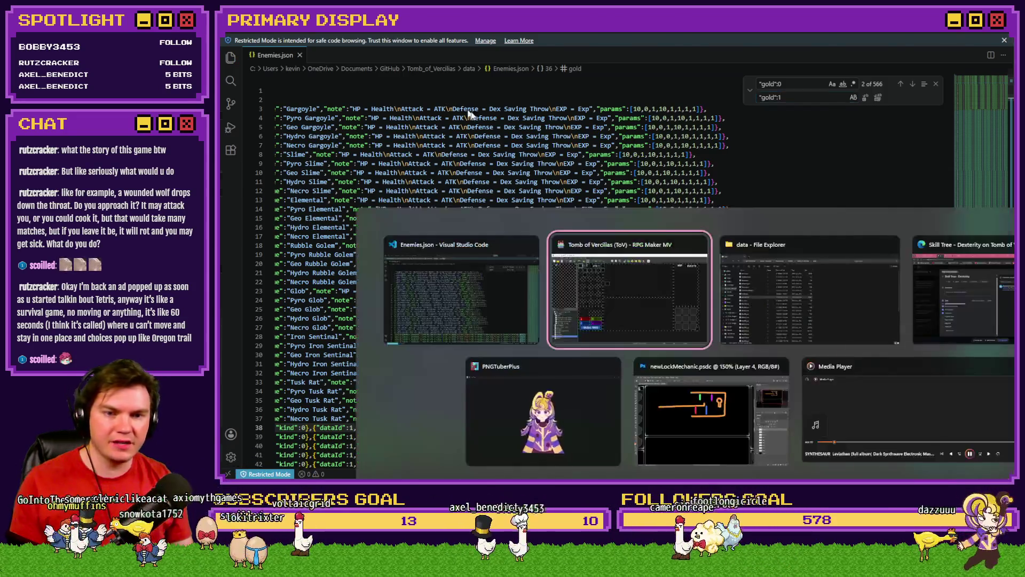
Check the enemies' gold values in the database, then close it without saving.
{"action": "left_click", "coordinate": [593, 57]}
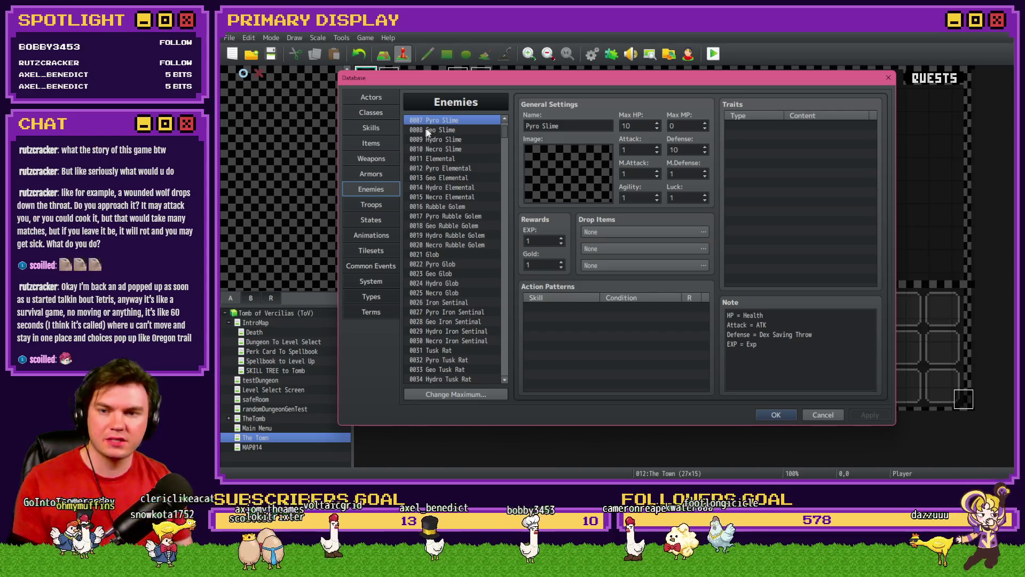
{"action": "key", "text": "Up"}
{"action": "key", "text": "Up"}
{"action": "key", "text": "Up"}
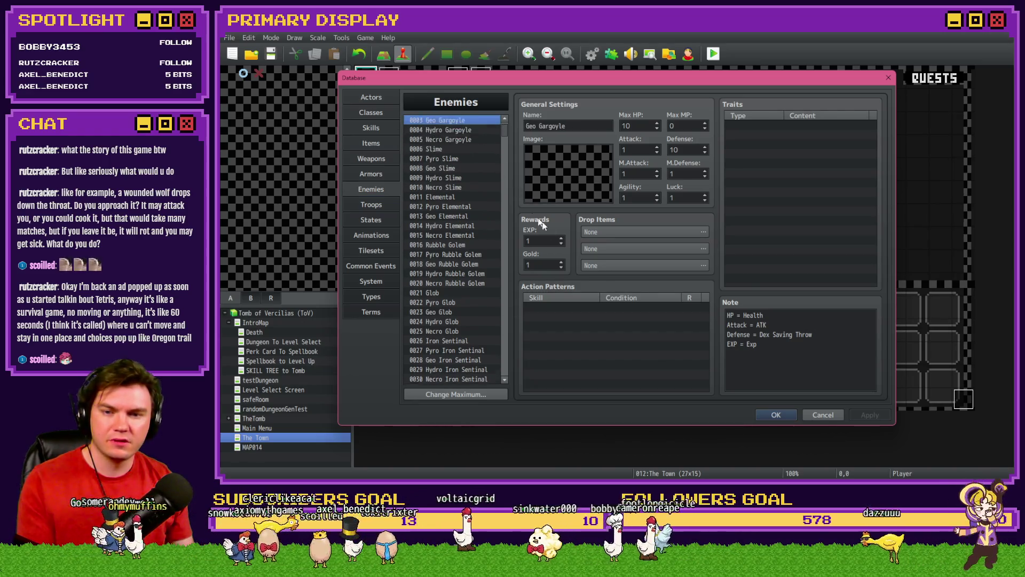
{"action": "key", "text": "Up"}
{"action": "key", "text": "Down"}
{"action": "key", "text": "Down"}
{"action": "key", "text": "Down"}
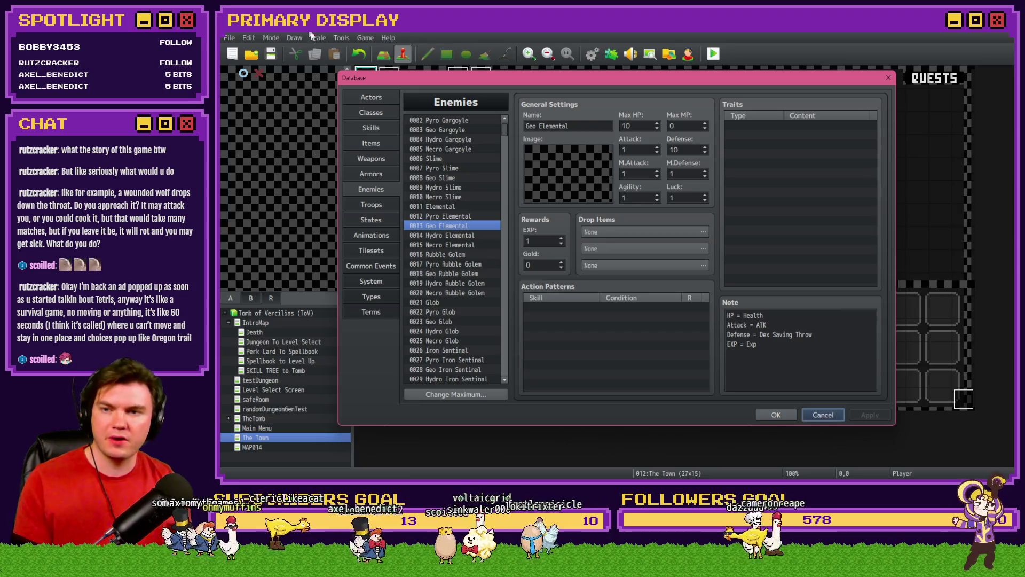
{"action": "left_click", "coordinate": [837, 416]}
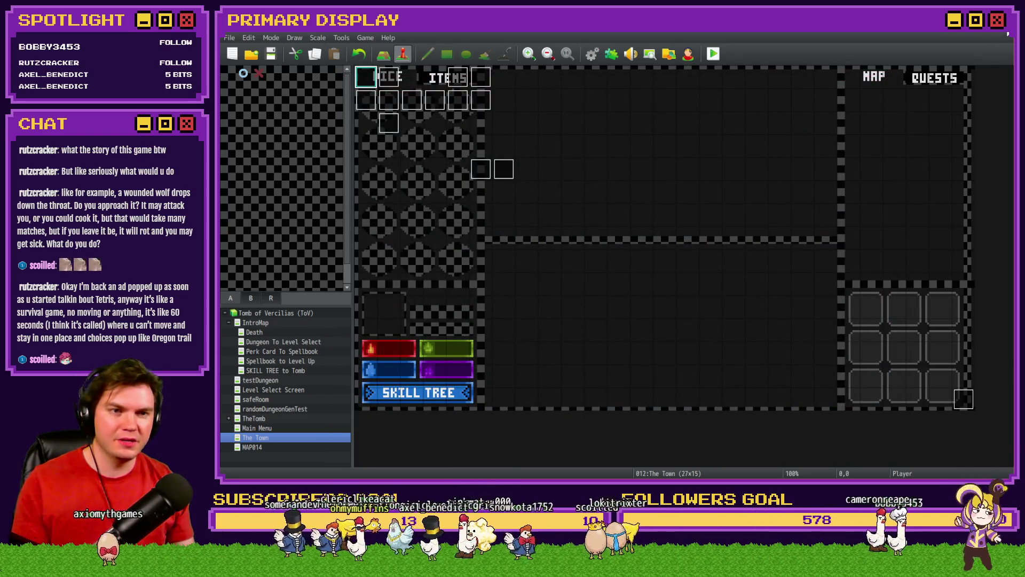
Narrow the VS Code window and return to RPG Maker.
{"action": "key", "text": "alt+Tab"}
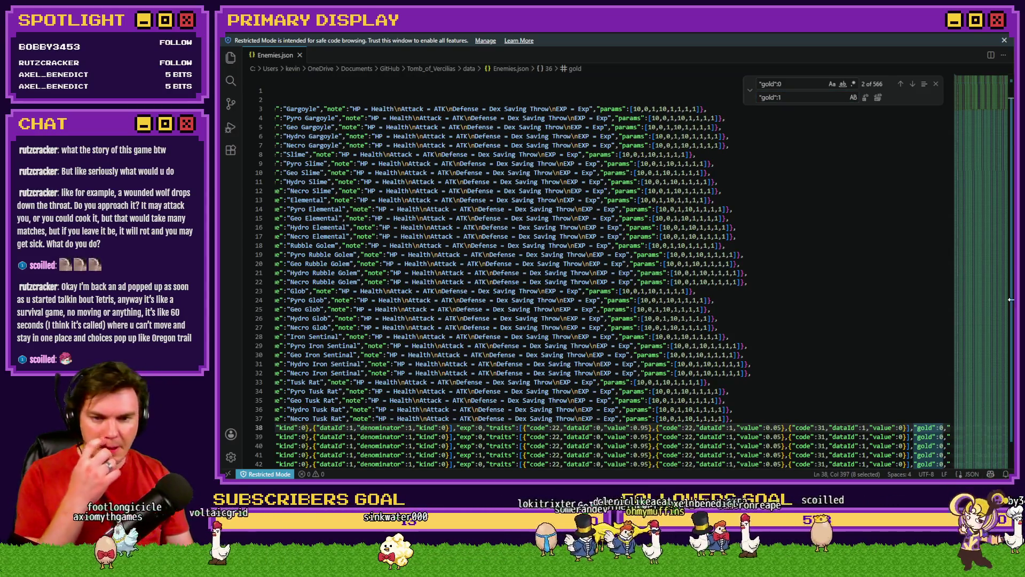
{"action": "left_click_drag", "start_coordinate": [1012, 300], "coordinate": [890, 262]}
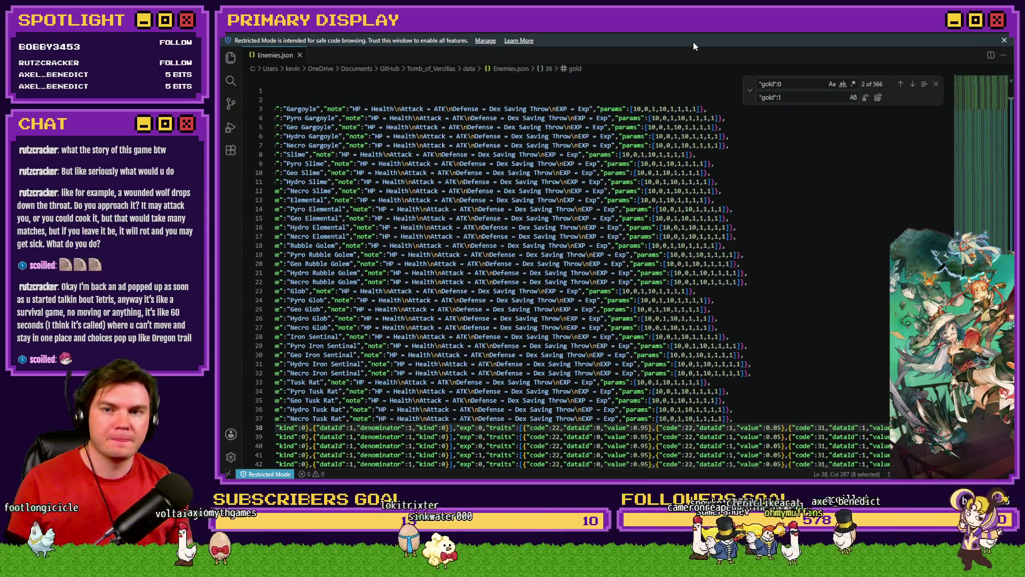
{"action": "key", "text": "alt+Tab"}
Set the Geo Slime's gold to 1, review the remaining enemies, and confirm with OK.
{"action": "left_click", "coordinate": [591, 53]}
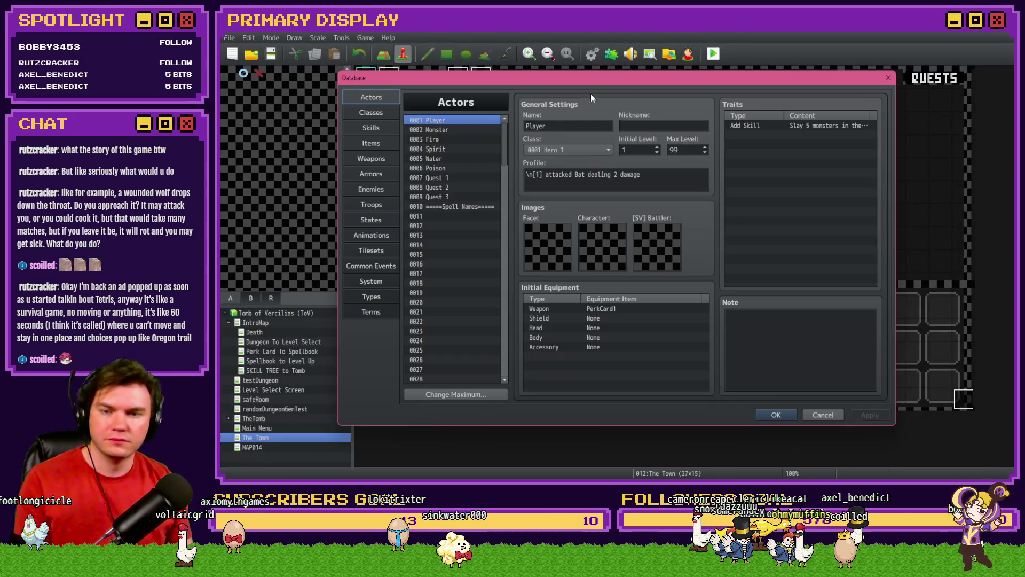
{"action": "left_click", "coordinate": [371, 189]}
{"action": "left_click_drag", "start_coordinate": [450, 123], "coordinate": [450, 206]}
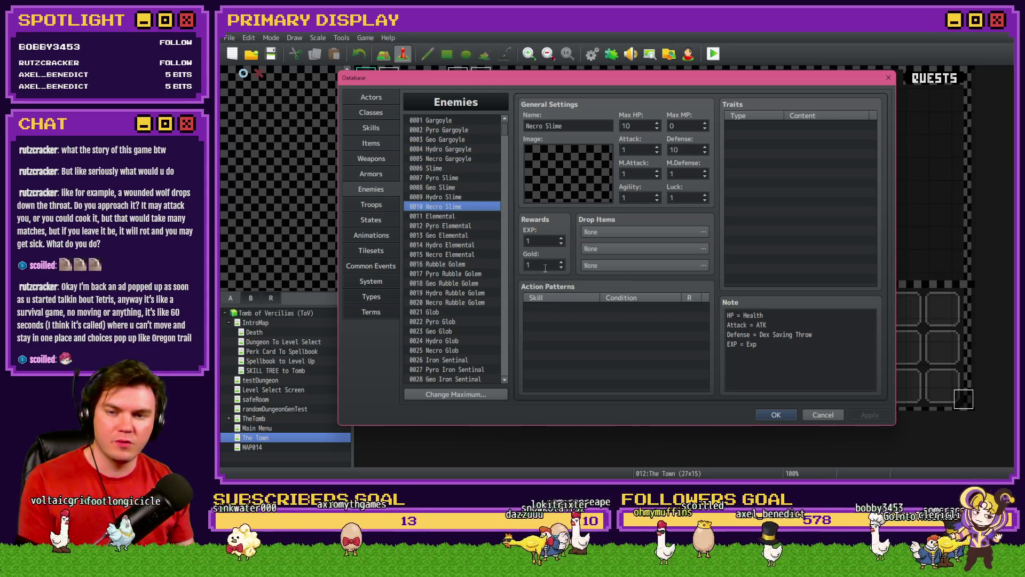
{"action": "key", "text": "Up"}
{"action": "key", "text": "Up"}
{"action": "key", "text": "Up"}
{"action": "key", "text": "Down"}
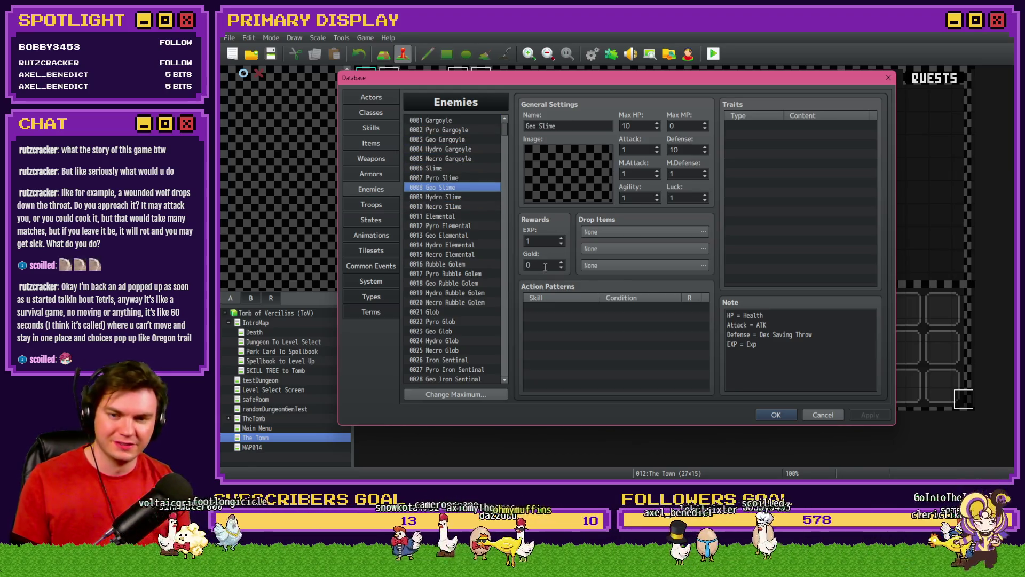
{"action": "double_click", "coordinate": [545, 266]}
{"action": "type", "text": "1"}
{"action": "left_click", "coordinate": [473, 197]}
{"action": "key", "text": "Down"}
{"action": "key", "text": "Down"}
{"action": "key", "text": "Down"}
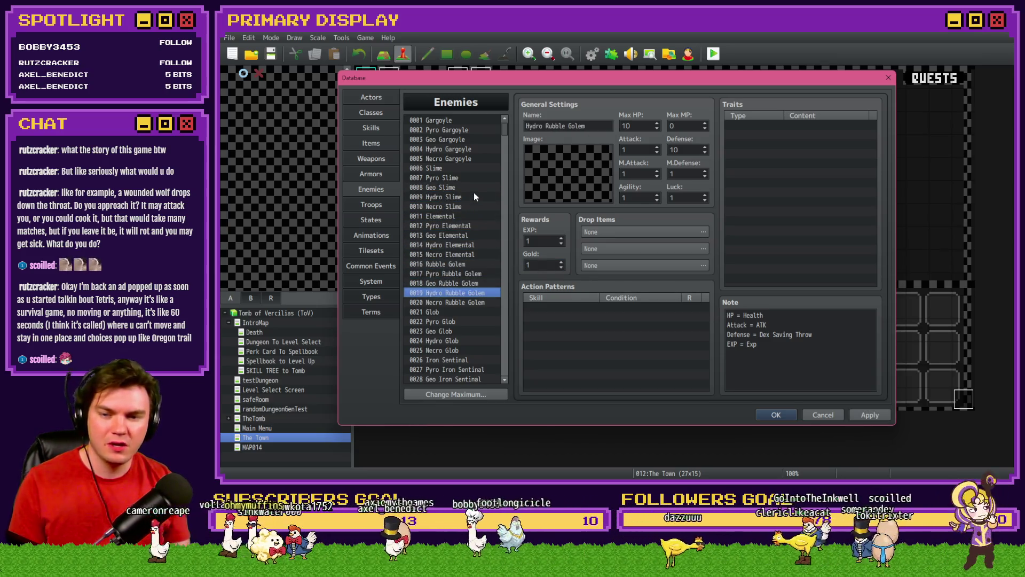
{"action": "key", "text": "Down"}
{"action": "key", "text": "Down"}
{"action": "key", "text": "Down"}
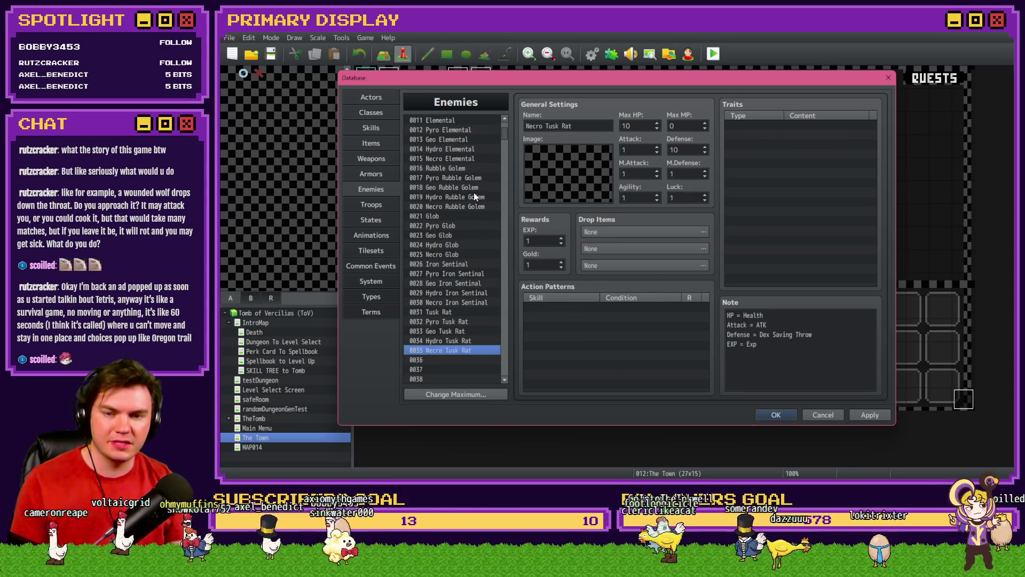
{"action": "left_click", "coordinate": [768, 415]}
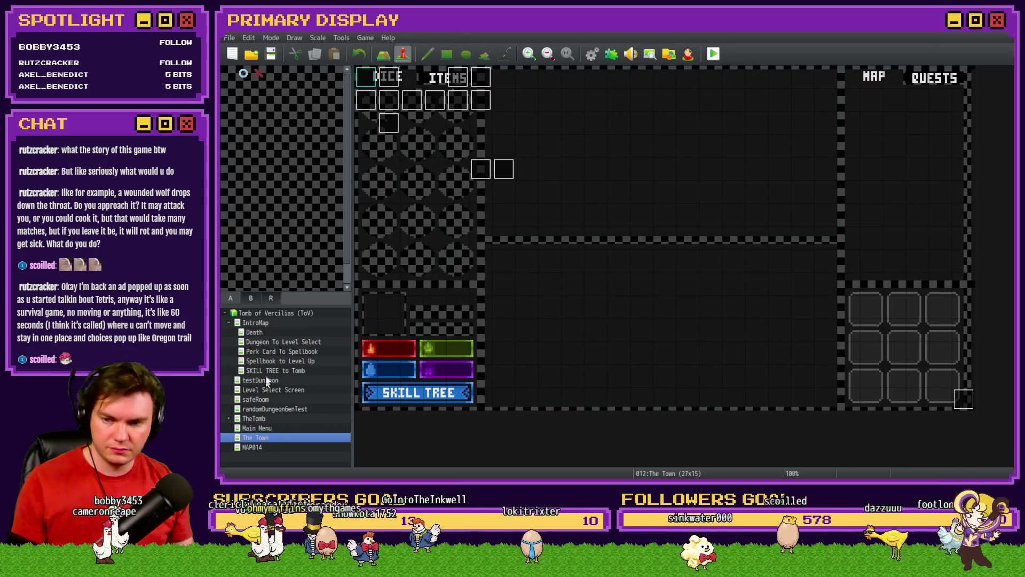
Leave the Perk Card To Spellbook map and open the TheTomb map.
{"action": "left_click", "coordinate": [261, 351]}
{"action": "right_click", "coordinate": [370, 81]}
{"action": "mouse_move", "coordinate": [465, 212]}
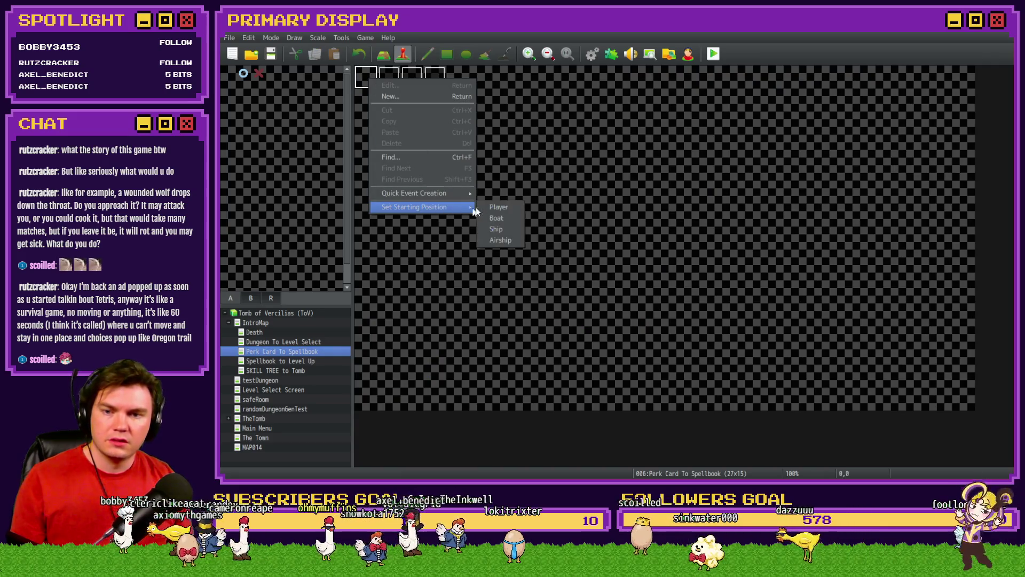
{"action": "key", "text": "Escape"}
{"action": "left_click", "coordinate": [271, 415]}
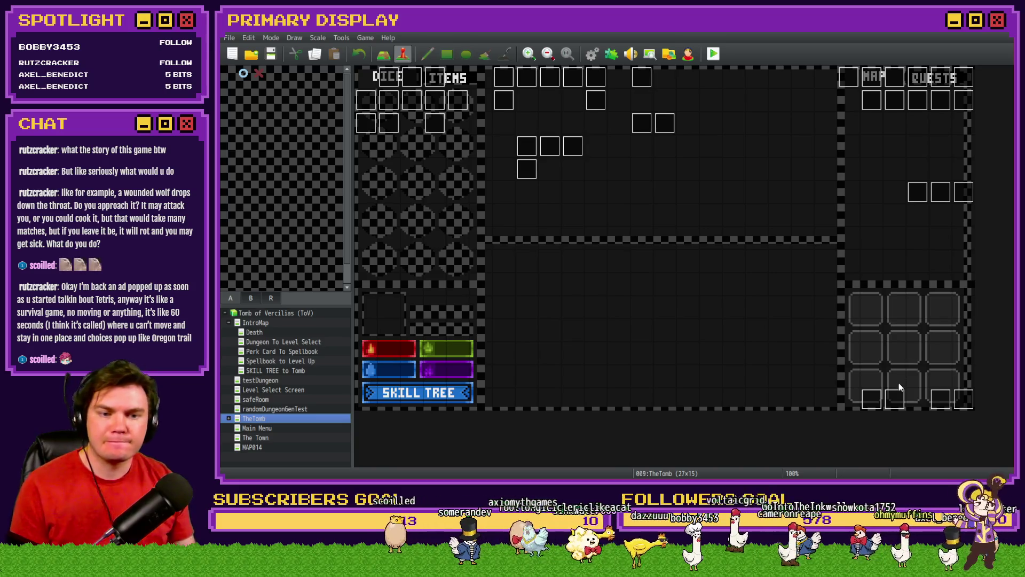
Copy the PlayerSkill-DEX dodge check block from the Draw And Attack event.
{"action": "double_click", "coordinate": [893, 396]}
{"action": "key", "text": "Escape"}
{"action": "double_click", "coordinate": [940, 399]}
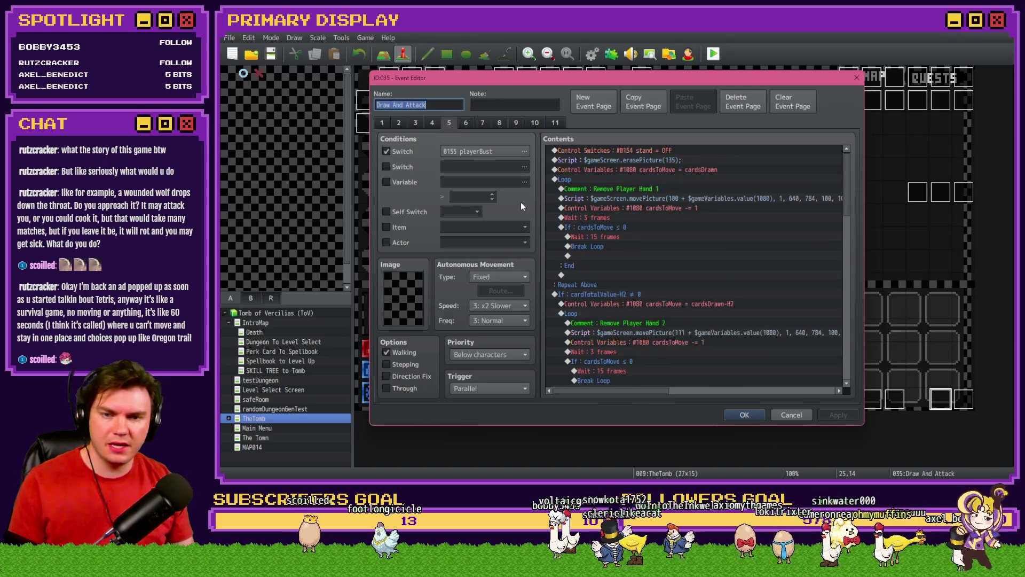
{"action": "scroll", "coordinate": [684, 243], "scroll_direction": "down", "scroll_amount": 10}
{"action": "left_click", "coordinate": [644, 250]}
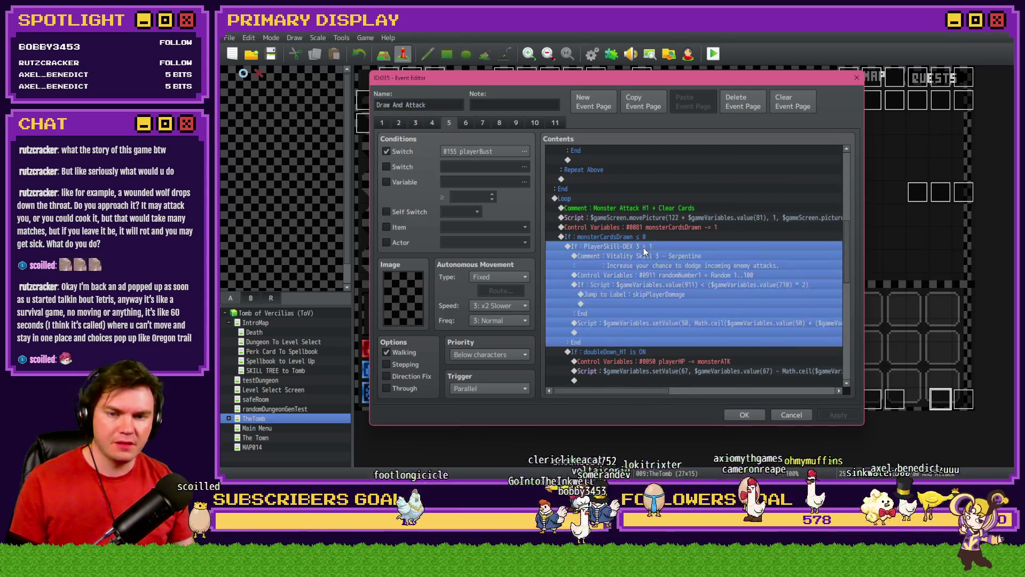
{"action": "left_click", "coordinate": [781, 414]}
Paste the DEX check block on page 10 of Draw And Attack, above the playerLocation block.
{"action": "double_click", "coordinate": [941, 399]}
{"action": "left_click", "coordinate": [515, 123]}
{"action": "left_click", "coordinate": [533, 122]}
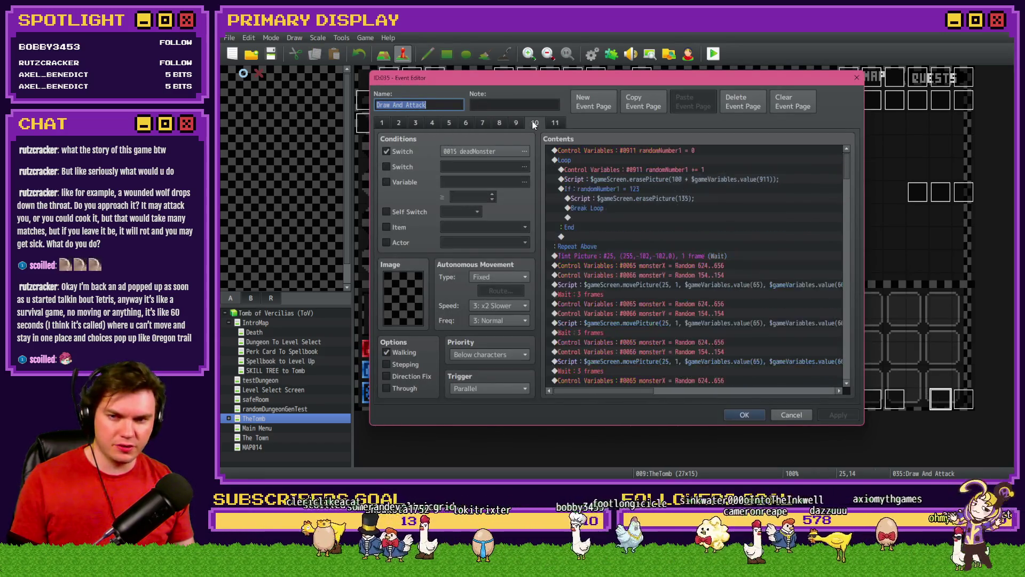
{"action": "left_click", "coordinate": [758, 236]}
{"action": "left_click", "coordinate": [768, 227]}
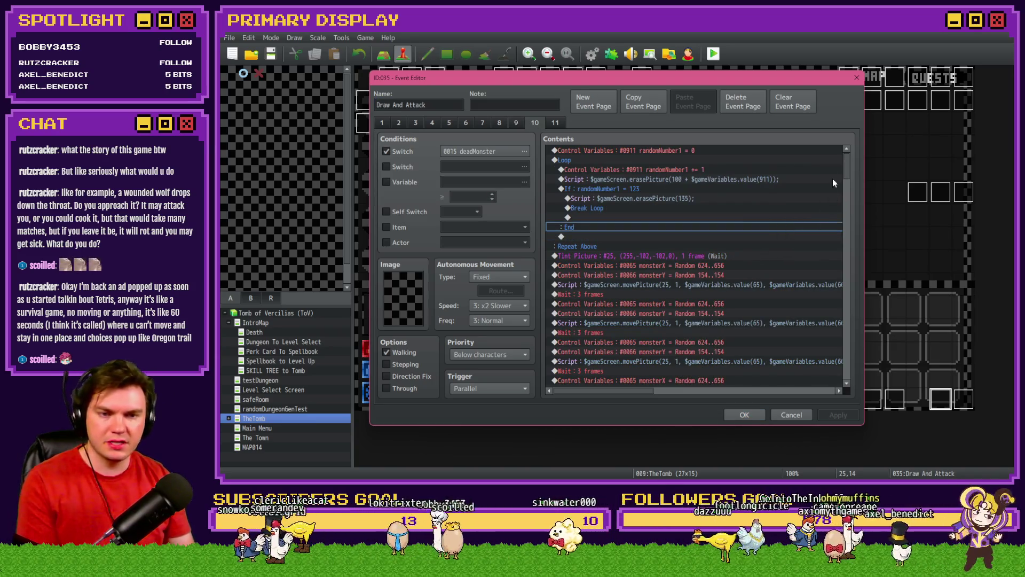
{"action": "mouse_move", "coordinate": [847, 169]}
{"action": "left_mouse_down"}
{"action": "mouse_move", "coordinate": [846, 301]}
{"action": "mouse_move", "coordinate": [860, 327]}
{"action": "left_mouse_up"}
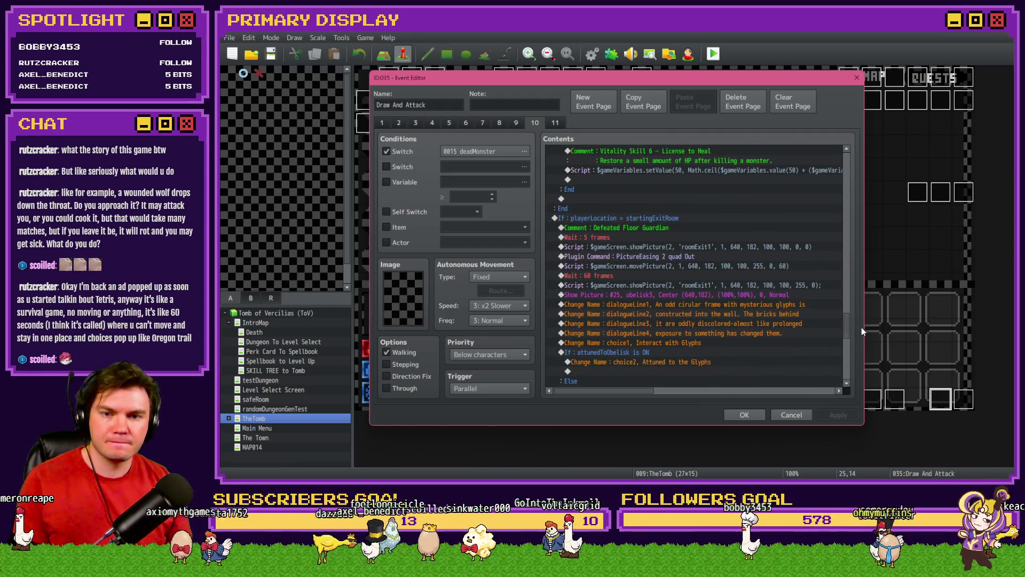
{"action": "left_click", "coordinate": [590, 212]}
{"action": "left_click", "coordinate": [589, 218]}
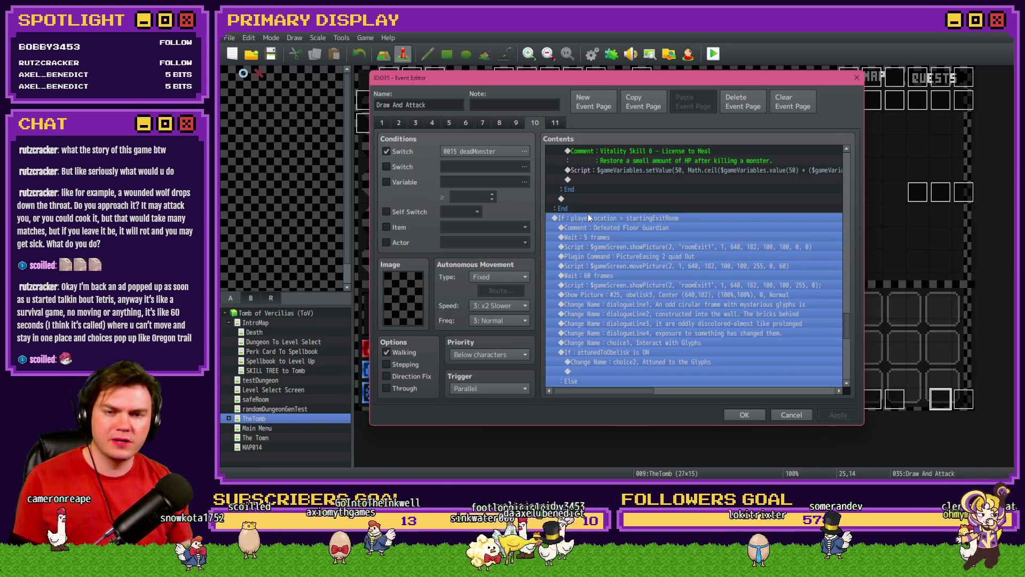
{"action": "key", "text": "ctrl+v"}
{"action": "double_click", "coordinate": [591, 217]}
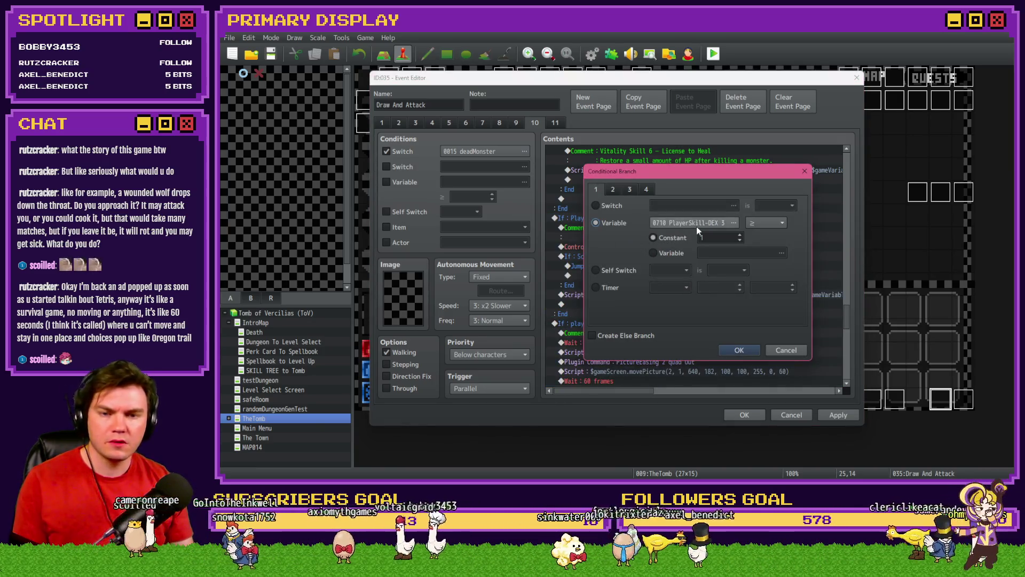
Change the pasted condition's variable to 0711 PlayerSkill-DEX 4.
{"action": "left_click", "coordinate": [696, 224]}
{"action": "left_click_drag", "start_coordinate": [671, 213], "coordinate": [670, 284]}
{"action": "scroll", "coordinate": [645, 289], "scroll_direction": "up", "scroll_amount": 3}
{"action": "left_click", "coordinate": [648, 208]}
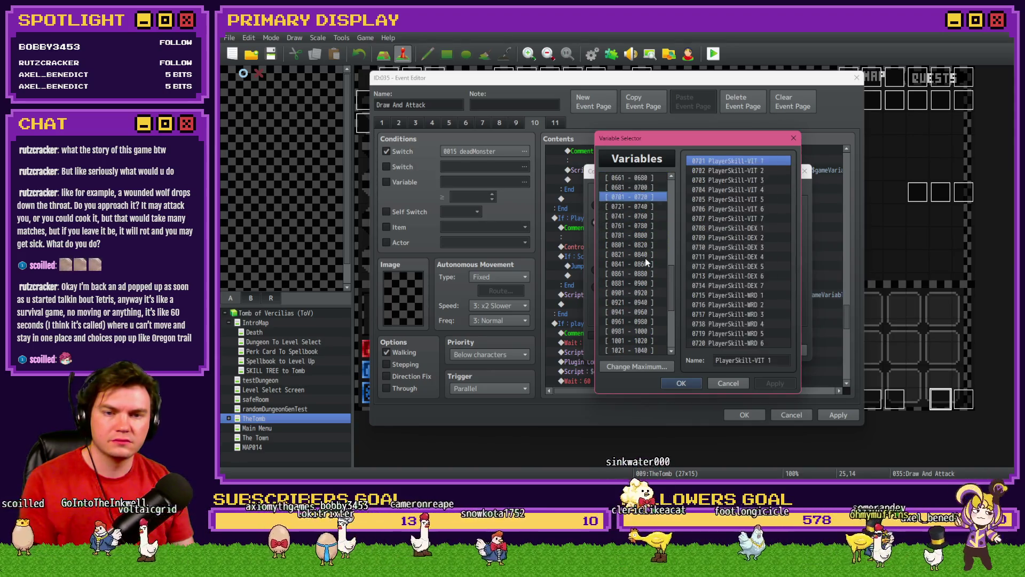
{"action": "left_click", "coordinate": [630, 197]}
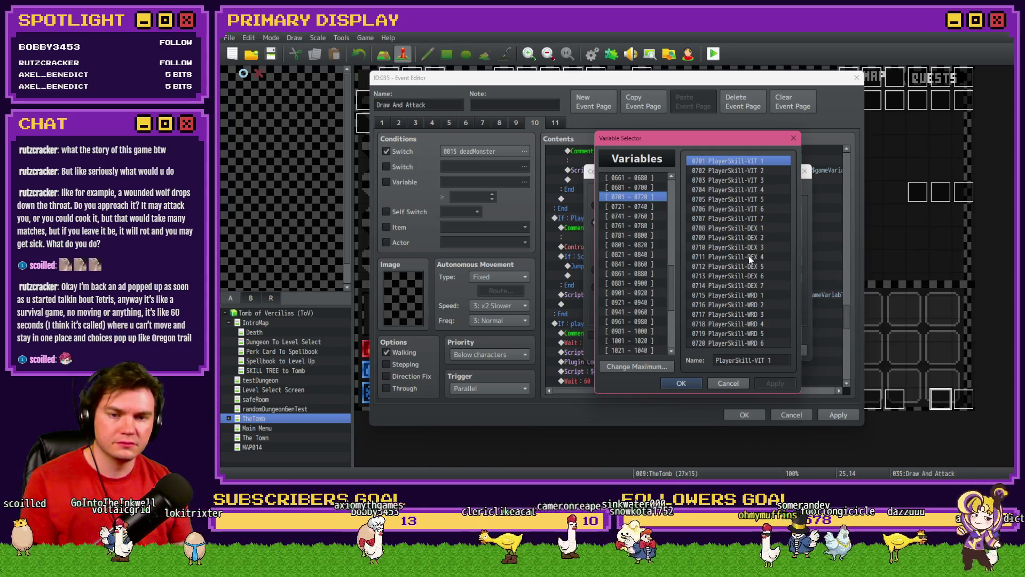
{"action": "double_click", "coordinate": [750, 259]}
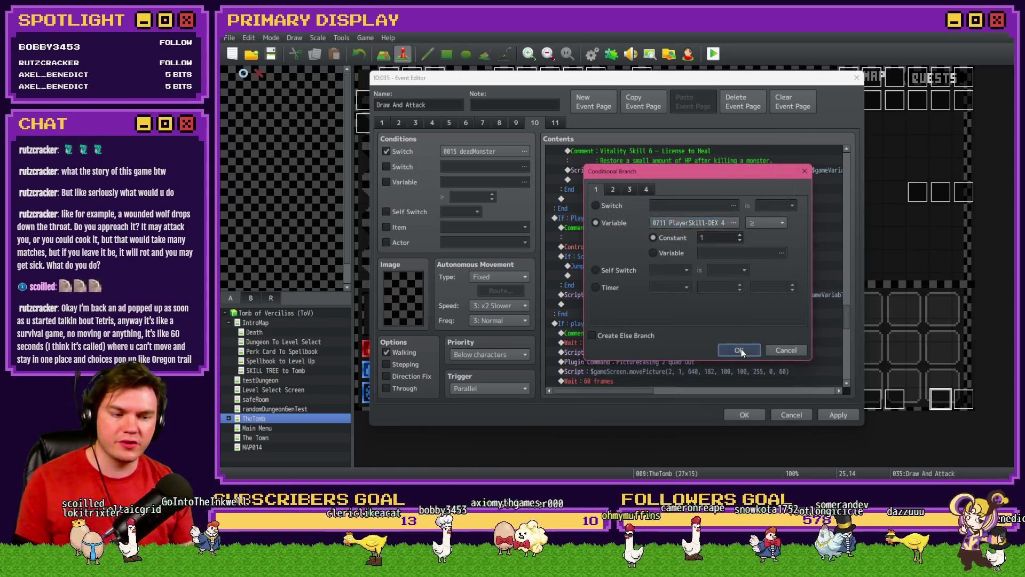
{"action": "left_click", "coordinate": [741, 348]}
Renumber the block's comment from Vitality Skill 3 to Vitality Skill 4.
{"action": "double_click", "coordinate": [684, 227]}
{"action": "left_click", "coordinate": [677, 236]}
{"action": "key", "text": "Left"}
{"action": "key", "text": "Left"}
{"action": "key", "text": "Left"}
{"action": "key", "text": "BackSpace"}
{"action": "type", "text": "4"}
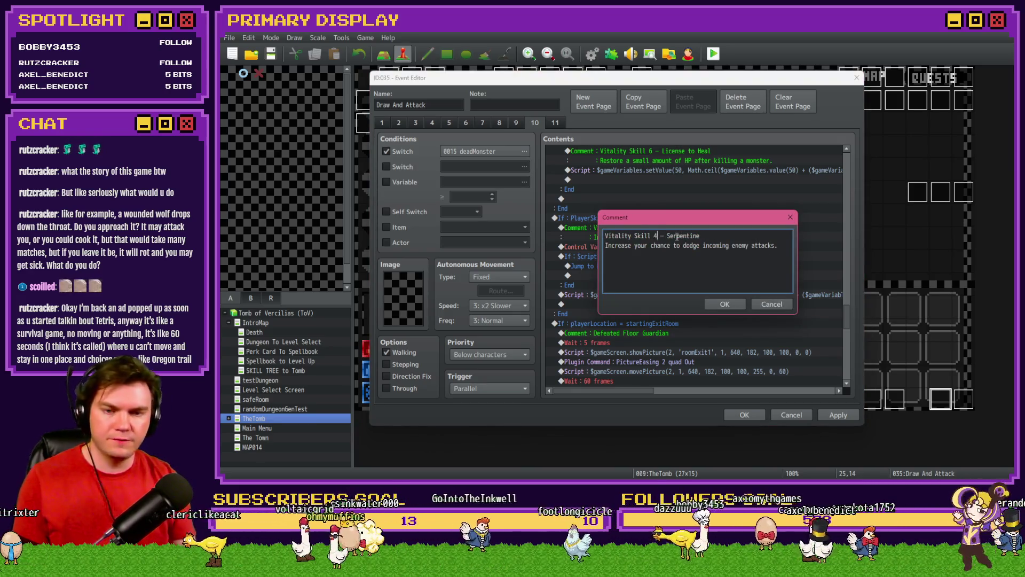
{"action": "left_click", "coordinate": [725, 303]}
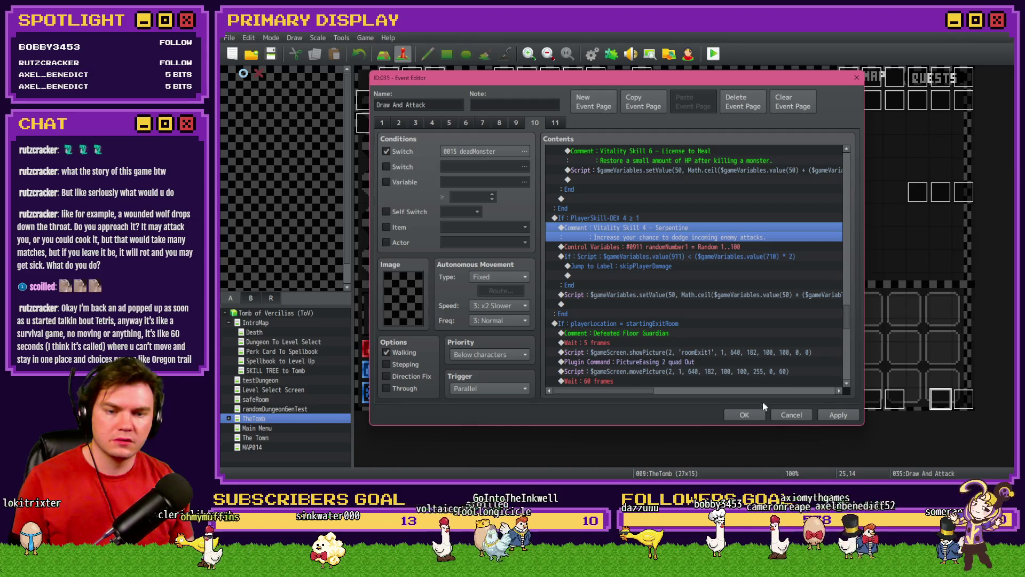
Review the Fortunes Favor item on the skill tree task card.
{"action": "key", "text": "alt+Tab"}
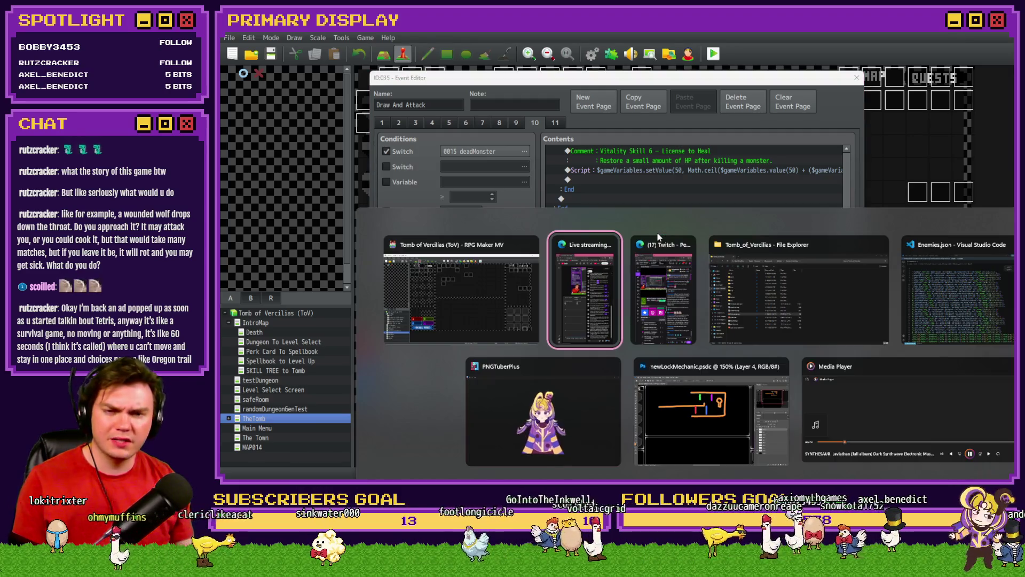
{"action": "left_click", "coordinate": [658, 239]}
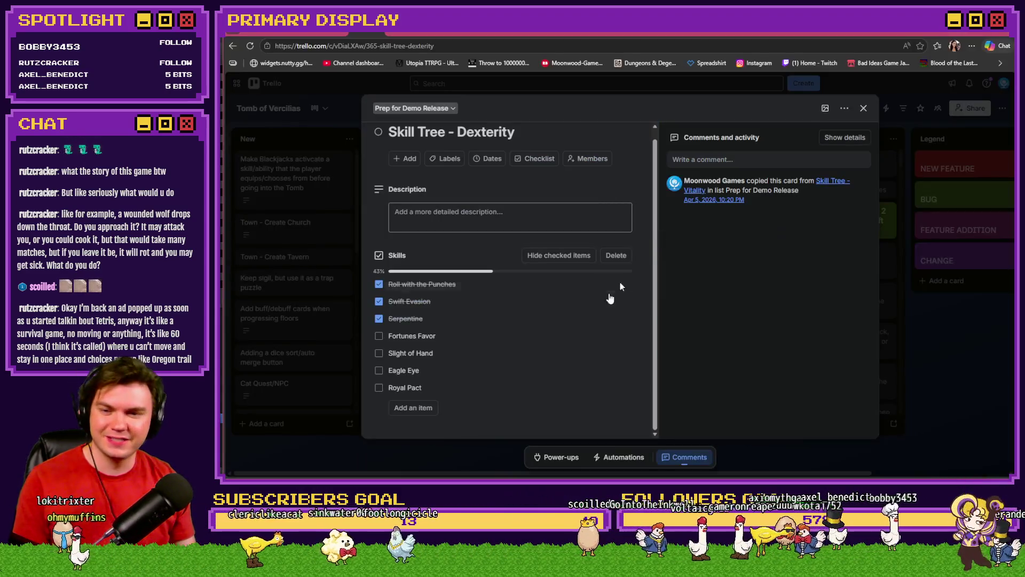
{"action": "left_click", "coordinate": [435, 340]}
{"action": "key", "text": "alt+Tab"}
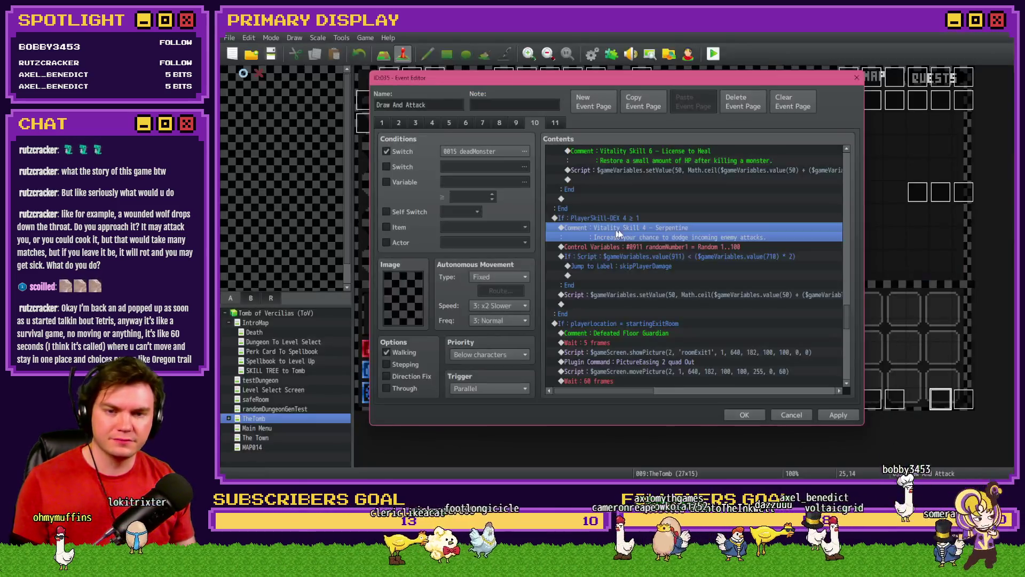
Replace Serpentine with Fortunes Favor in the comment and save the event.
{"action": "double_click", "coordinate": [667, 238]}
{"action": "left_click_drag", "start_coordinate": [665, 236], "coordinate": [700, 235]}
{"action": "type", "text": "Fortunes Favor"}
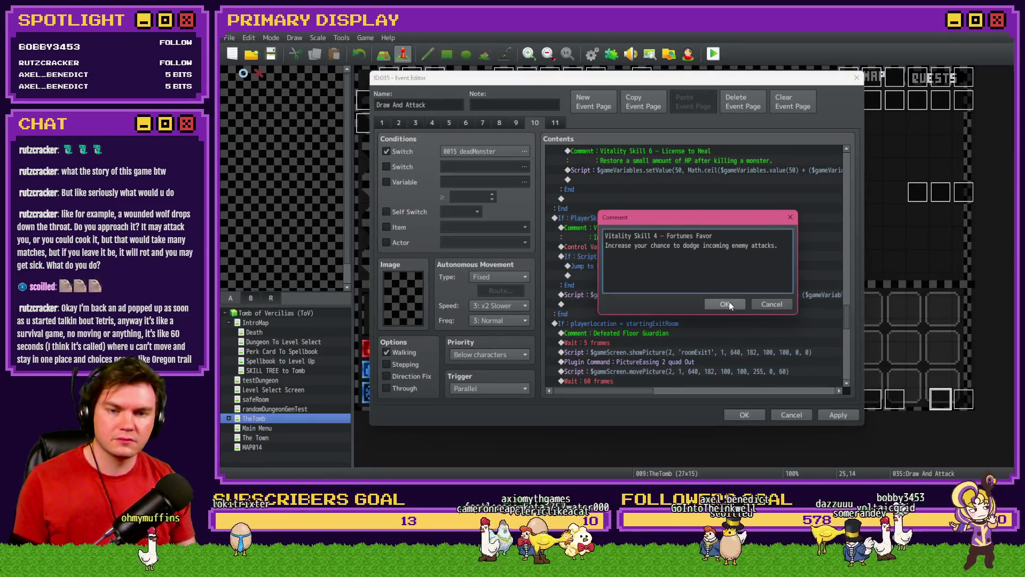
{"action": "left_click", "coordinate": [724, 304]}
{"action": "left_click", "coordinate": [753, 417]}
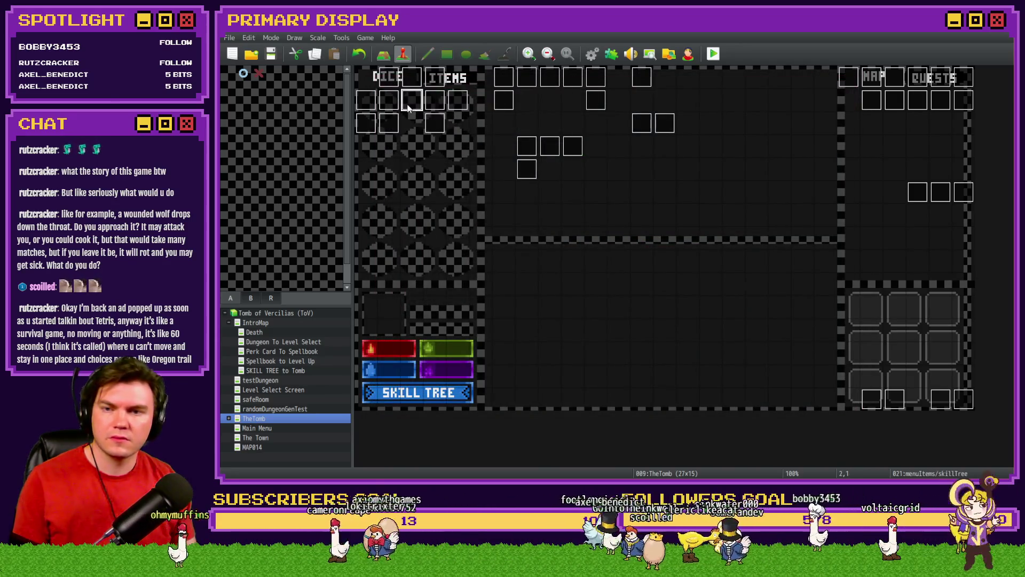
Copy the Fortunes Favor description from the menuItems/skillTree event.
{"action": "double_click", "coordinate": [408, 100]}
{"action": "mouse_move", "coordinate": [846, 159]}
{"action": "left_mouse_down"}
{"action": "mouse_move", "coordinate": [843, 265]}
{"action": "mouse_move", "coordinate": [850, 227]}
{"action": "left_mouse_up"}
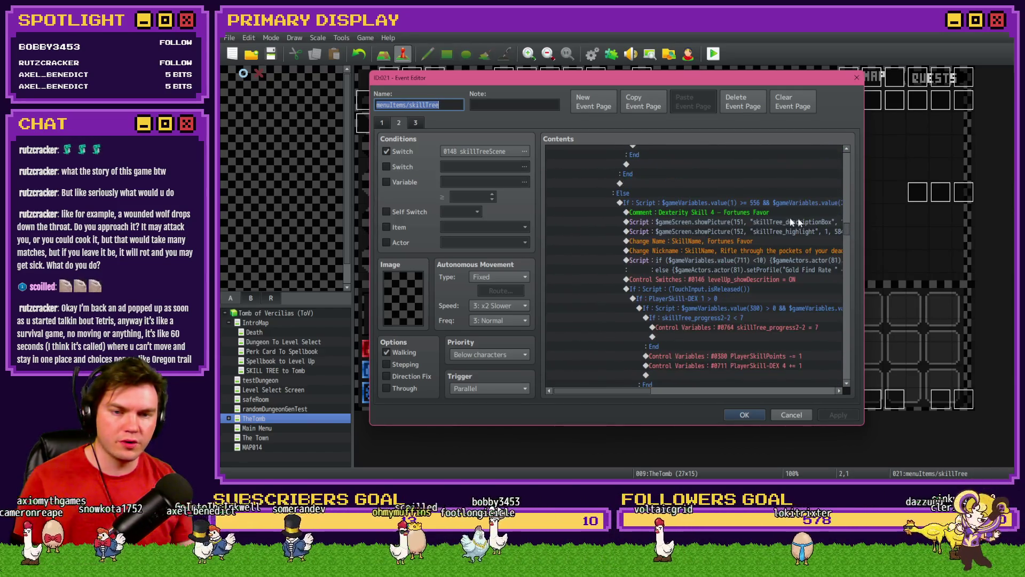
{"action": "left_click", "coordinate": [777, 212]}
{"action": "left_click", "coordinate": [777, 241]}
{"action": "double_click", "coordinate": [778, 250]}
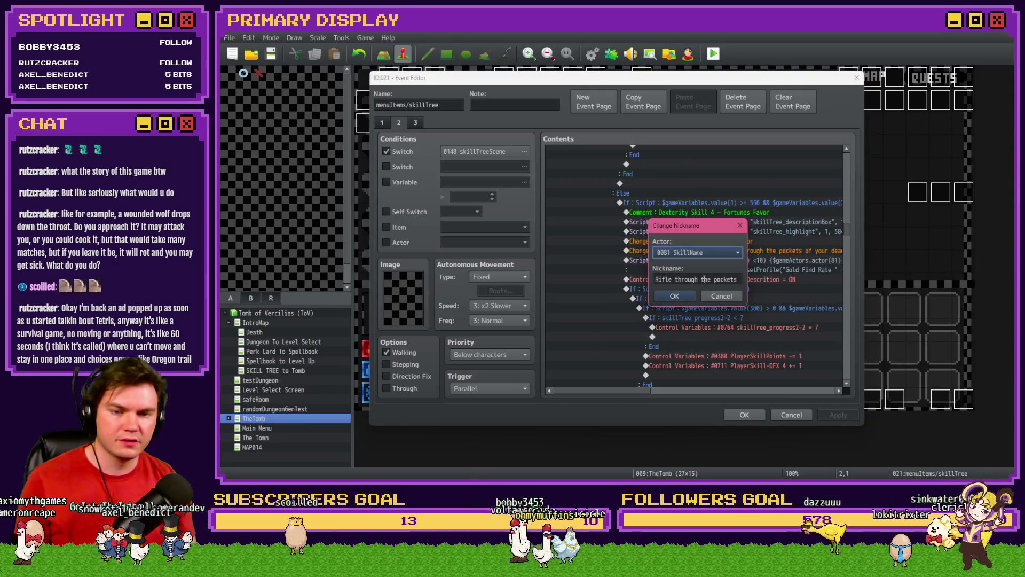
{"action": "left_click", "coordinate": [722, 295]}
{"action": "left_click", "coordinate": [790, 415]}
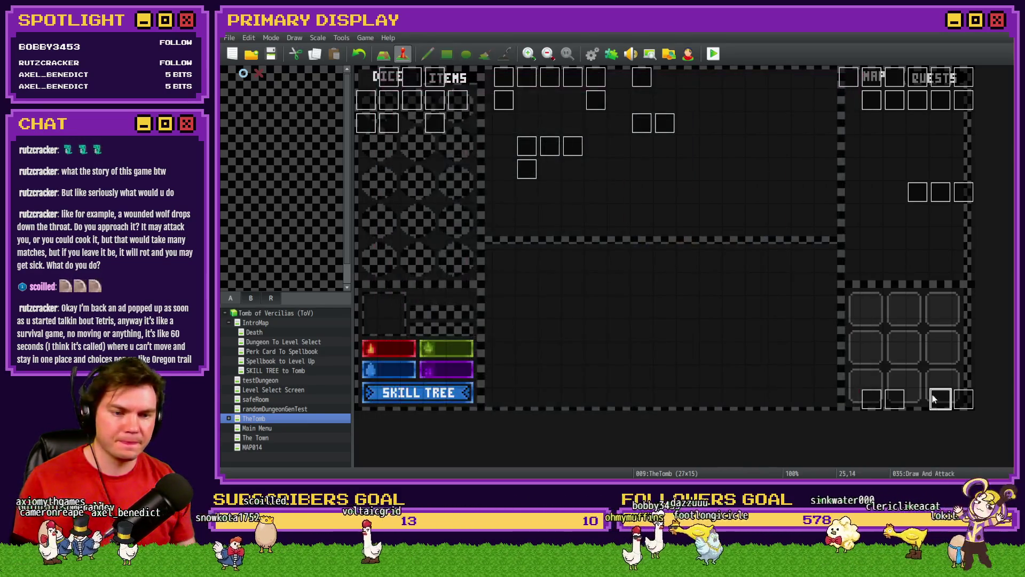
Paste the description as the comment's second line on page 10 of Draw And Attack.
{"action": "double_click", "coordinate": [939, 398]}
{"action": "left_click", "coordinate": [531, 123]}
{"action": "left_click", "coordinate": [531, 124]}
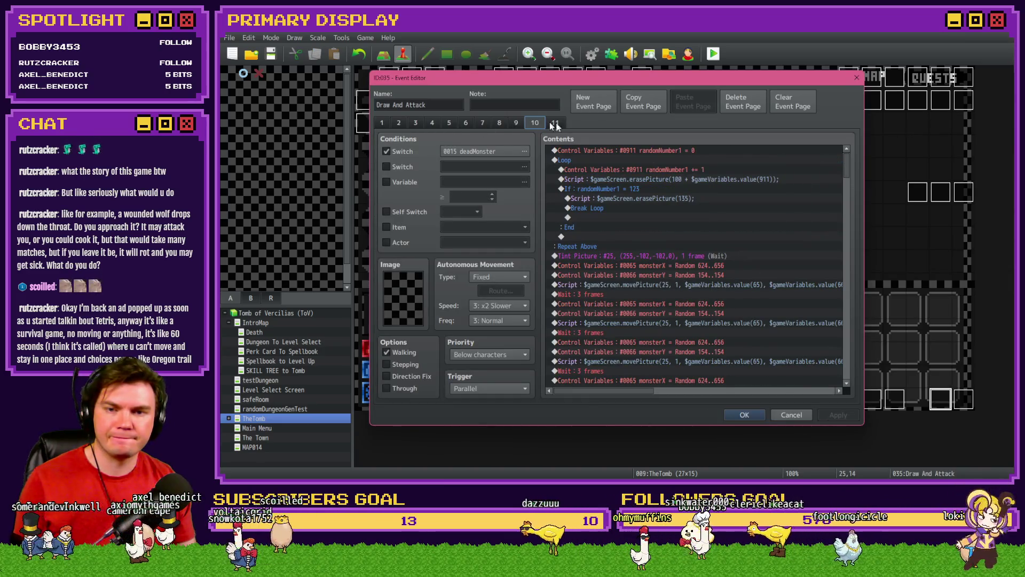
{"action": "mouse_move", "coordinate": [848, 156]}
{"action": "left_mouse_down"}
{"action": "mouse_move", "coordinate": [846, 322]}
{"action": "mouse_move", "coordinate": [849, 312]}
{"action": "left_mouse_up"}
{"action": "double_click", "coordinate": [692, 231]}
{"action": "triple_click", "coordinate": [784, 241]}
{"action": "key", "text": "ctrl+v"}
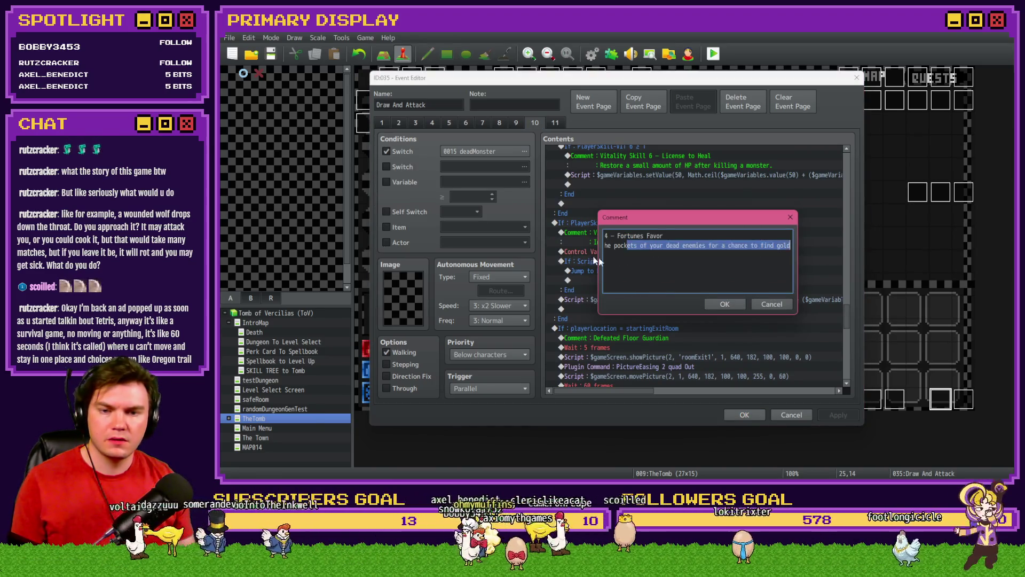
{"action": "left_click_drag", "start_coordinate": [647, 246], "coordinate": [580, 249]}
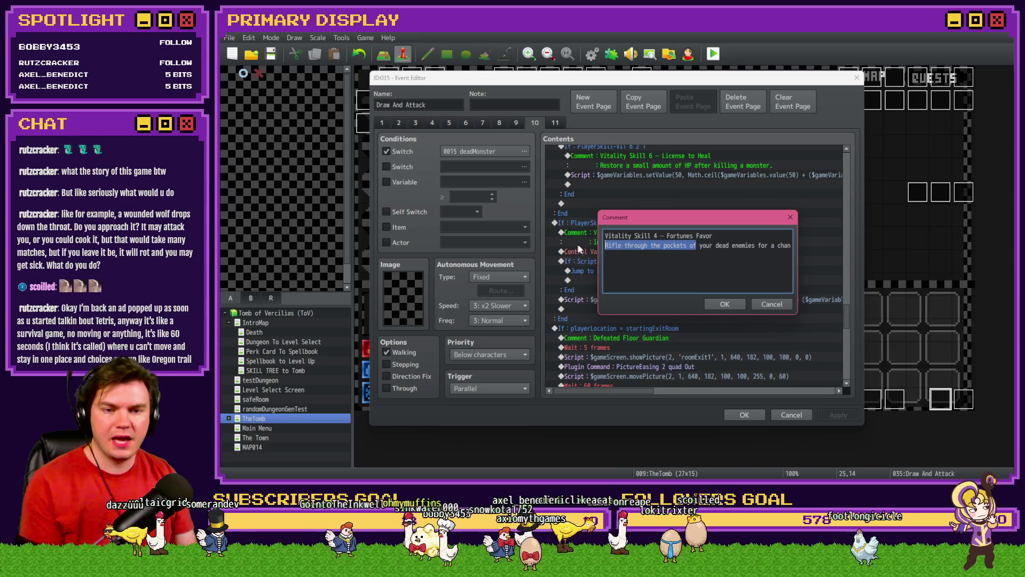
{"action": "left_click", "coordinate": [736, 307]}
{"action": "left_click", "coordinate": [724, 251]}
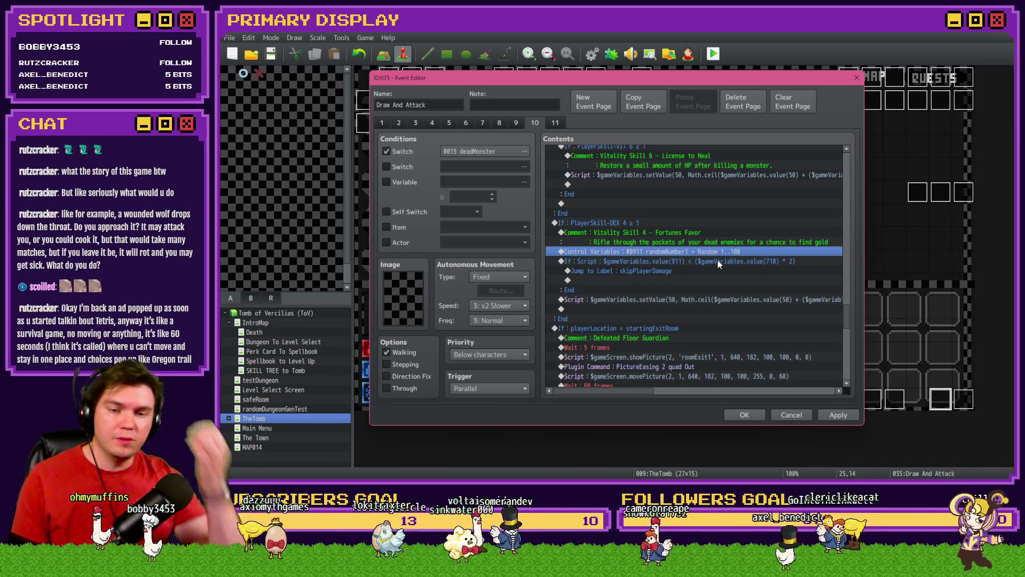
Change the Fortunes Favor script condition from value(710)*2 to value(711)*5.
{"action": "left_click", "coordinate": [718, 261]}
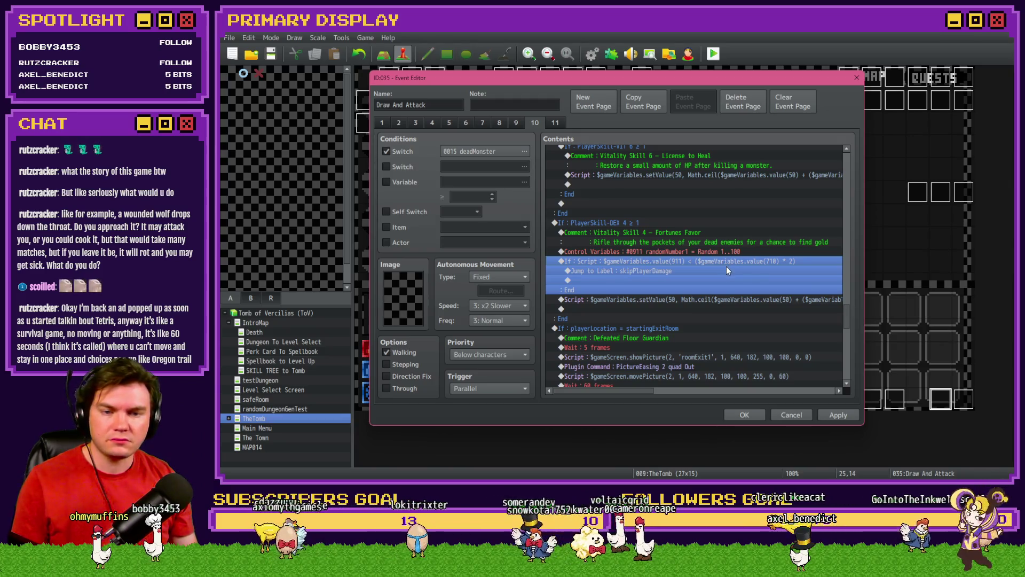
{"action": "double_click", "coordinate": [726, 270]}
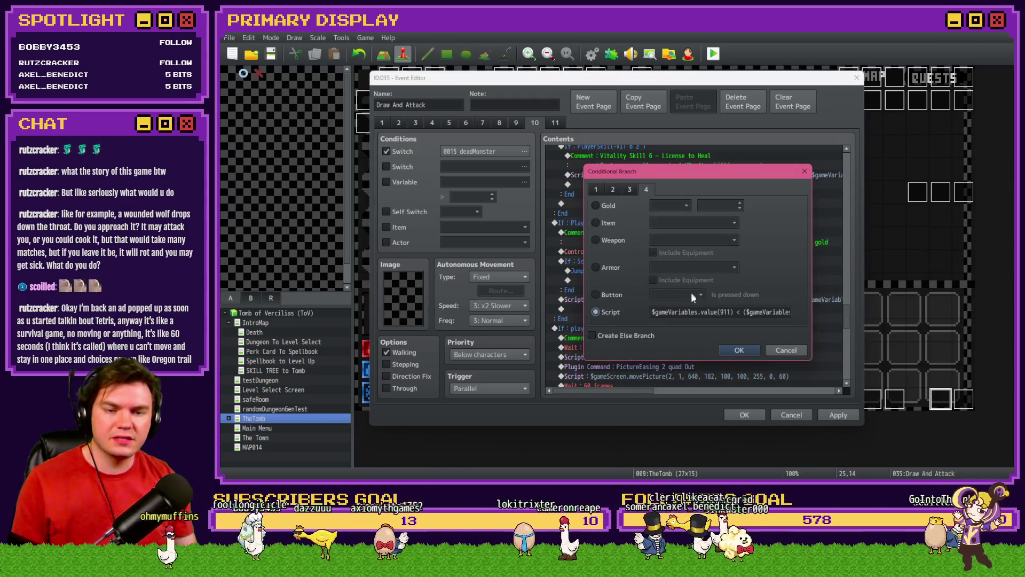
{"action": "left_click_drag", "start_coordinate": [692, 312], "coordinate": [772, 312]}
{"action": "left_click", "coordinate": [771, 312]}
{"action": "key", "text": "BackSpace"}
{"action": "type", "text": "11) * 2"}
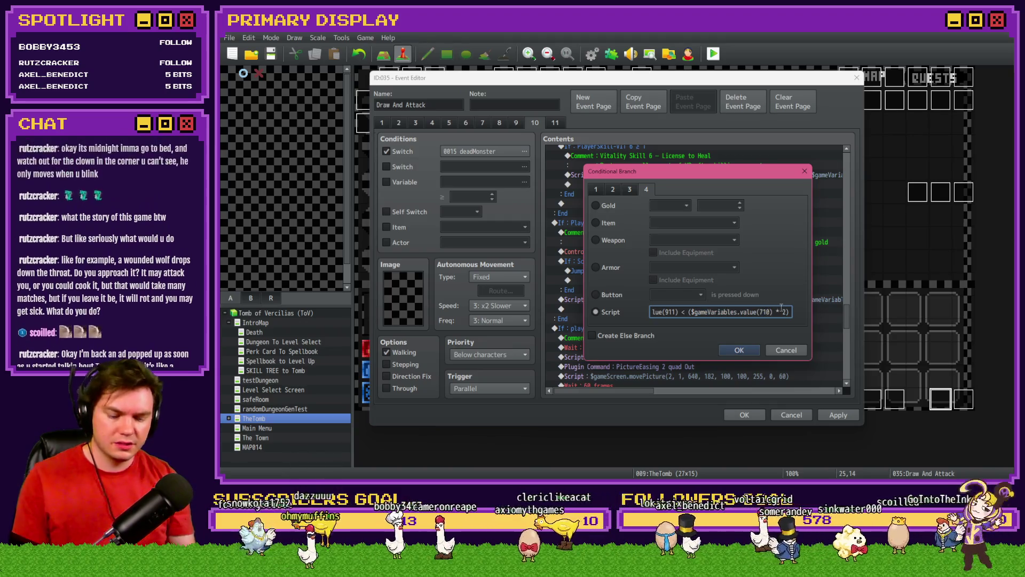
{"action": "double_click", "coordinate": [787, 312]}
{"action": "type", "text": "5"}
{"action": "left_click", "coordinate": [735, 350]}
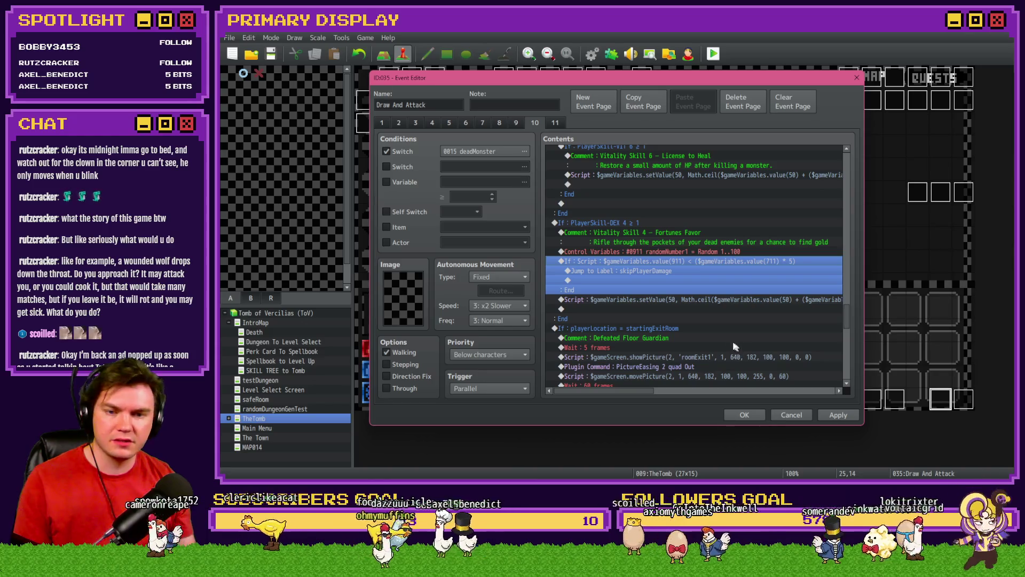
Delete the Jump to Label skipPlayerDamage row and apply the event changes.
{"action": "left_click", "coordinate": [669, 271]}
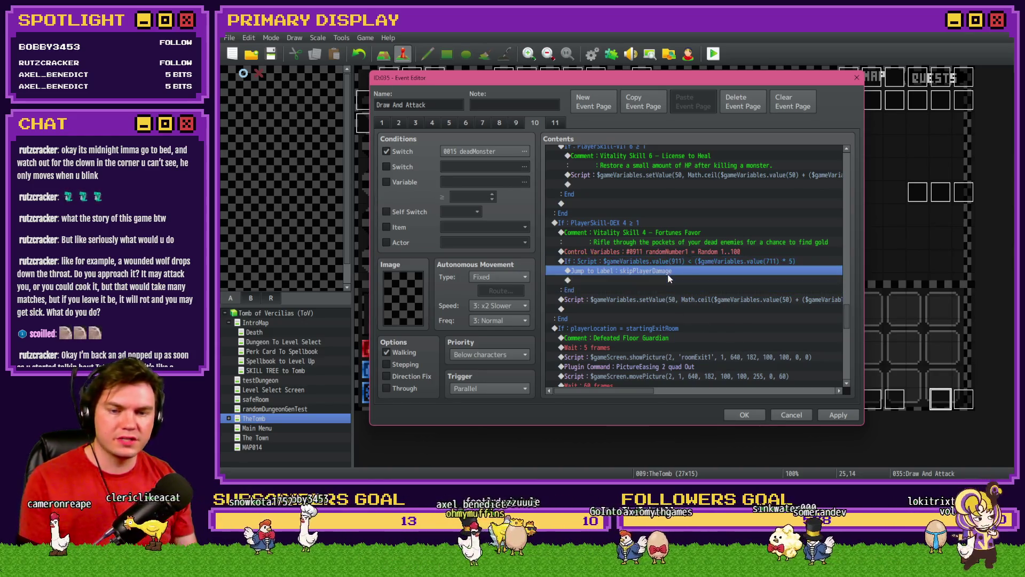
{"action": "key", "text": "Delete"}
{"action": "left_click", "coordinate": [841, 416]}
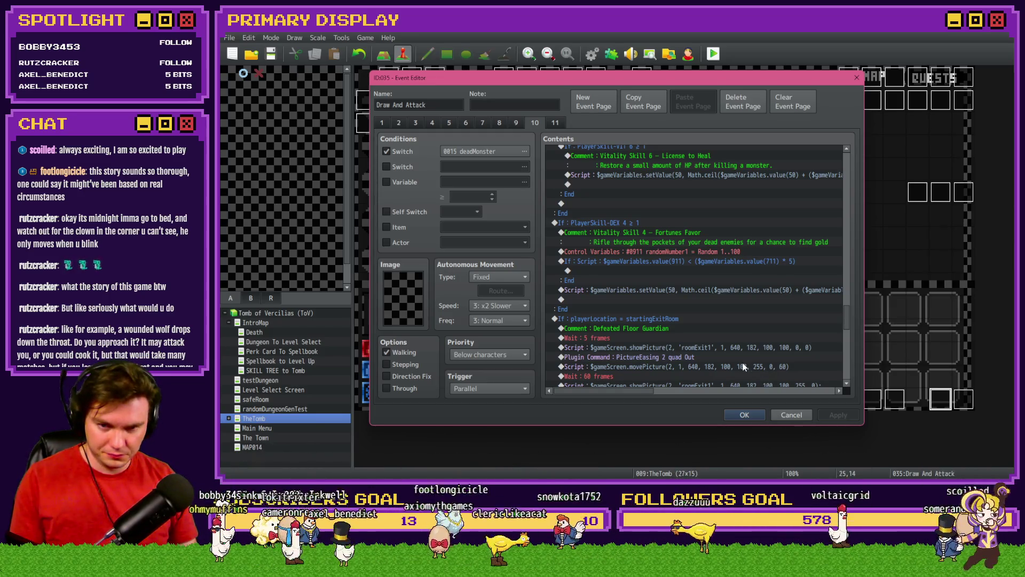
Close the Draw And Attack event and open page 4 of the Int/Movement event.
{"action": "left_click", "coordinate": [678, 251]}
{"action": "left_click", "coordinate": [687, 263]}
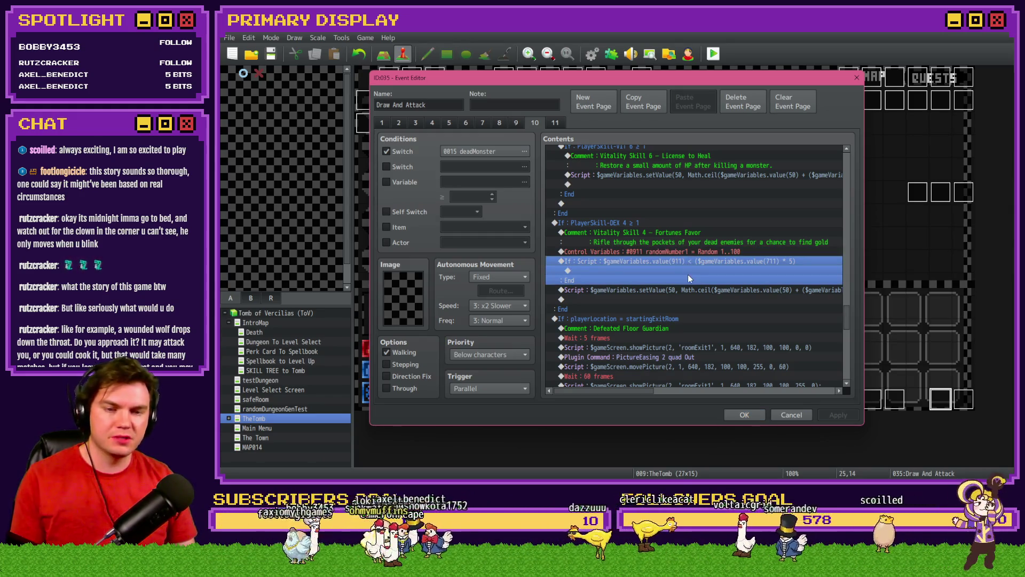
{"action": "left_click", "coordinate": [750, 414]}
{"action": "double_click", "coordinate": [390, 77]}
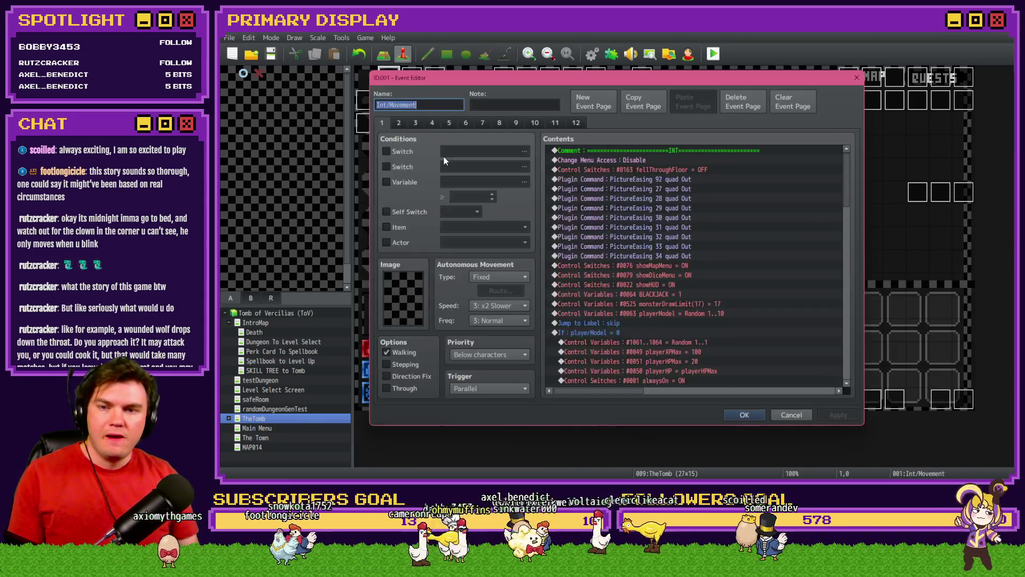
{"action": "left_click", "coordinate": [427, 124]}
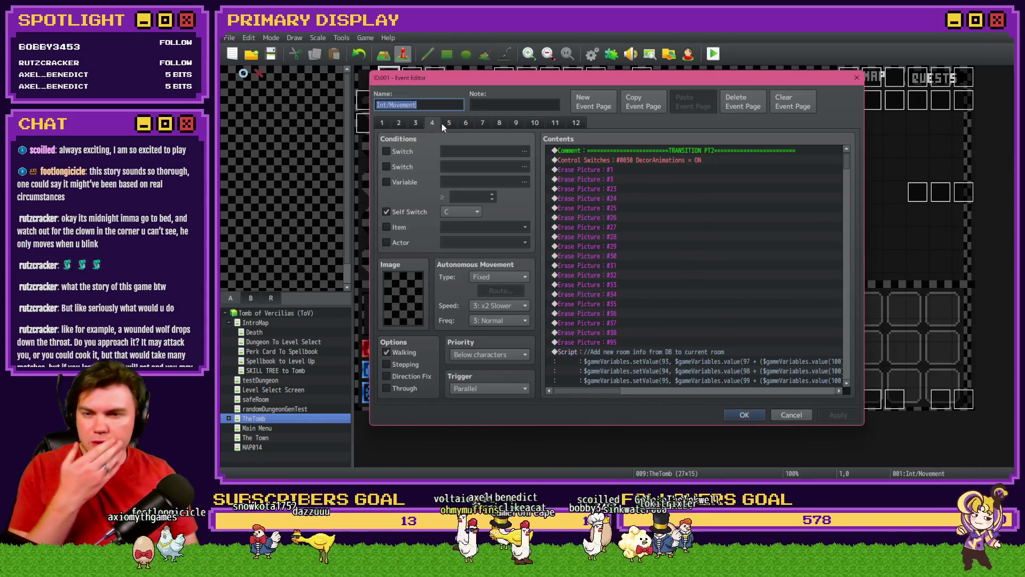
Scroll down to the setName/setValue command and open its enemy stats script.
{"action": "scroll", "coordinate": [658, 245], "scroll_direction": "down", "scroll_amount": 15}
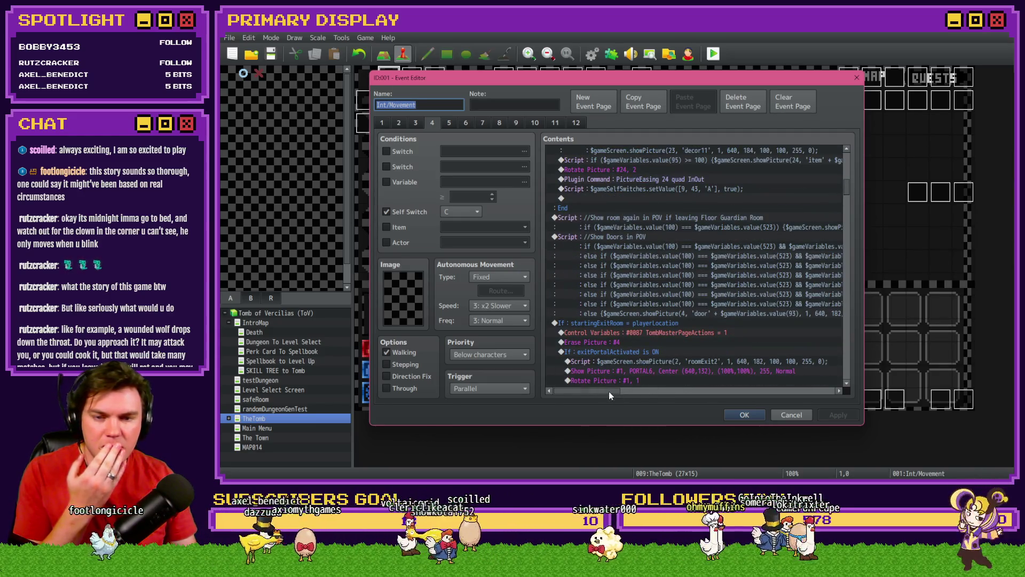
{"action": "scroll", "coordinate": [614, 369], "scroll_direction": "down", "scroll_amount": 5}
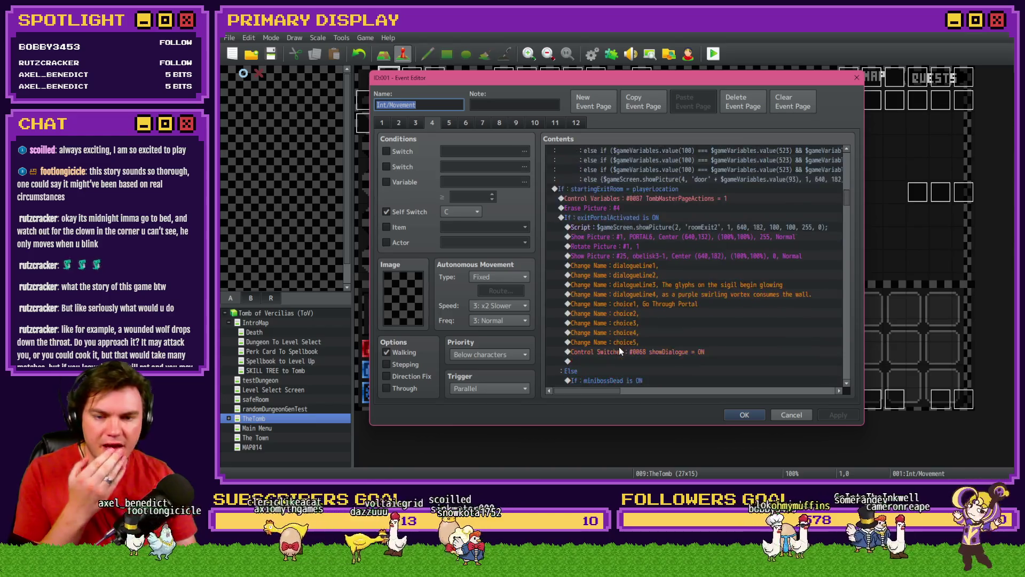
{"action": "scroll", "coordinate": [620, 350], "scroll_direction": "down", "scroll_amount": 10}
{"action": "scroll", "coordinate": [632, 348], "scroll_direction": "down", "scroll_amount": 10}
{"action": "scroll", "coordinate": [638, 343], "scroll_direction": "down", "scroll_amount": 5}
{"action": "left_click_drag", "start_coordinate": [847, 275], "coordinate": [851, 320]}
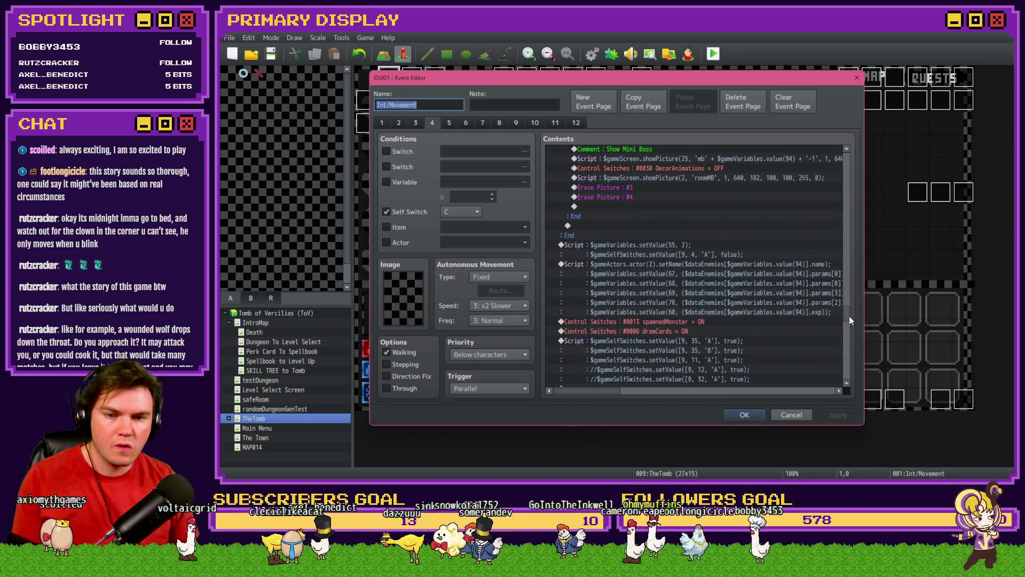
{"action": "left_click", "coordinate": [748, 264]}
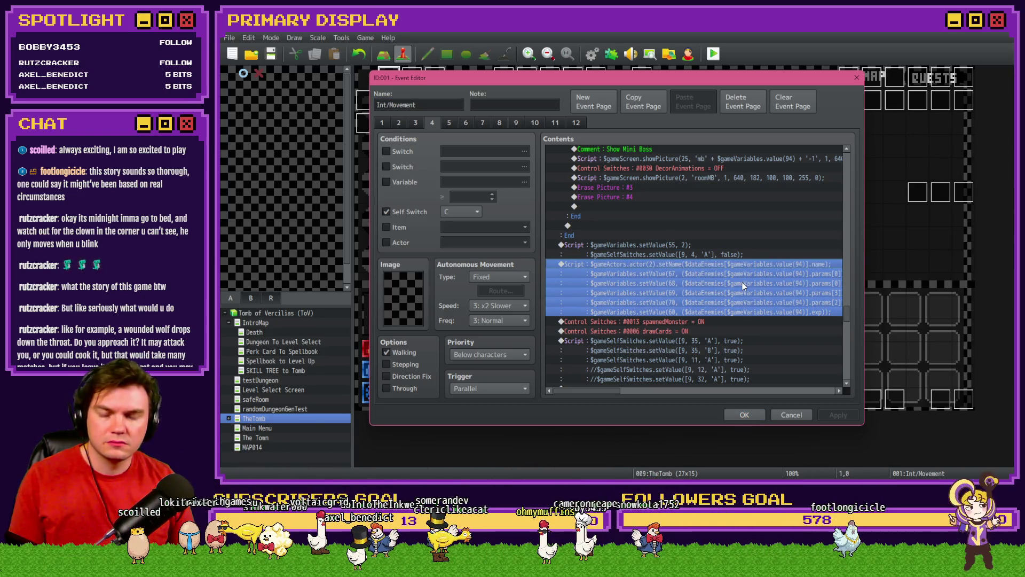
{"action": "double_click", "coordinate": [742, 283]}
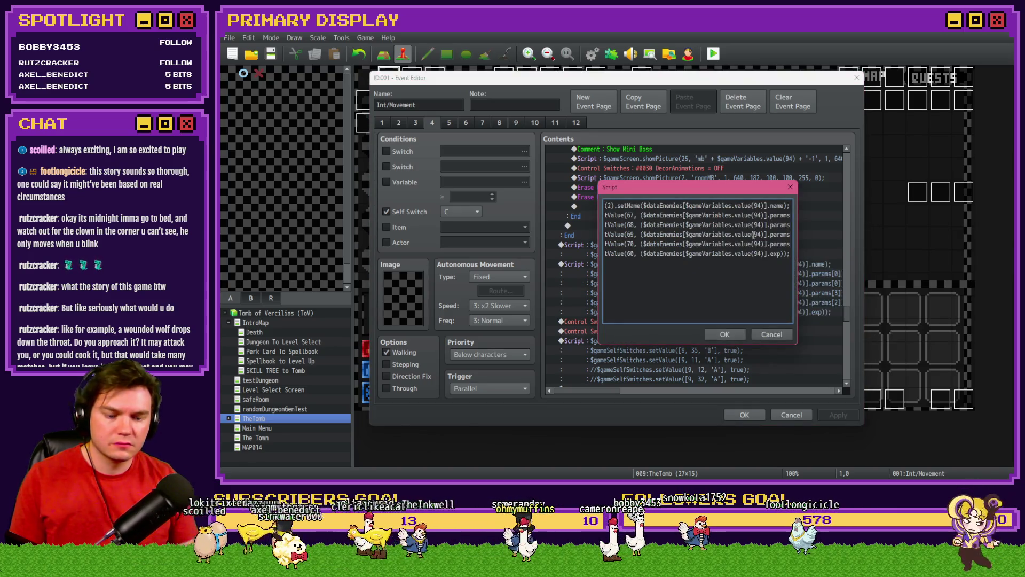
Select the variable 60 line of the script, then close the script and event unchanged.
{"action": "key", "text": "End"}
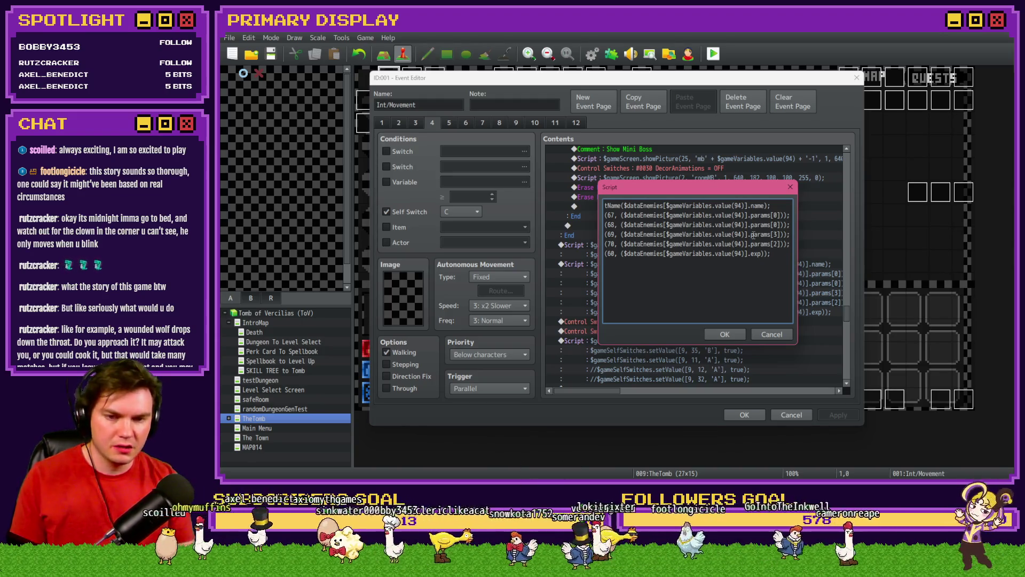
{"action": "key", "text": "shift+Home"}
{"action": "left_click", "coordinate": [724, 335]}
{"action": "key", "text": "Return"}
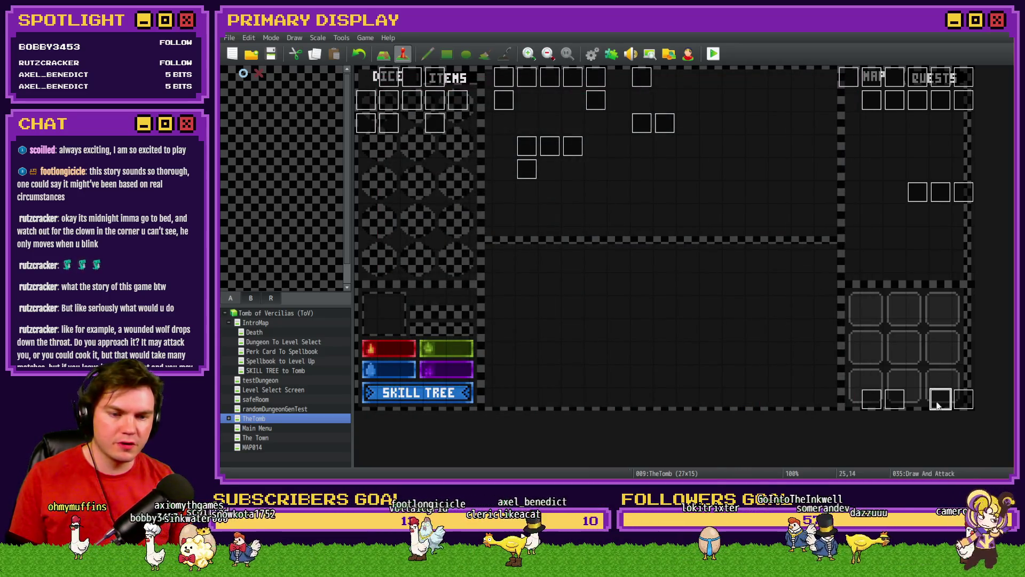
Reopen page 10 of Draw And Attack and select the empty line inside the Fortunes Favor If block.
{"action": "double_click", "coordinate": [938, 406]}
{"action": "left_click", "coordinate": [535, 123]}
{"action": "left_click_drag", "start_coordinate": [847, 163], "coordinate": [844, 316]}
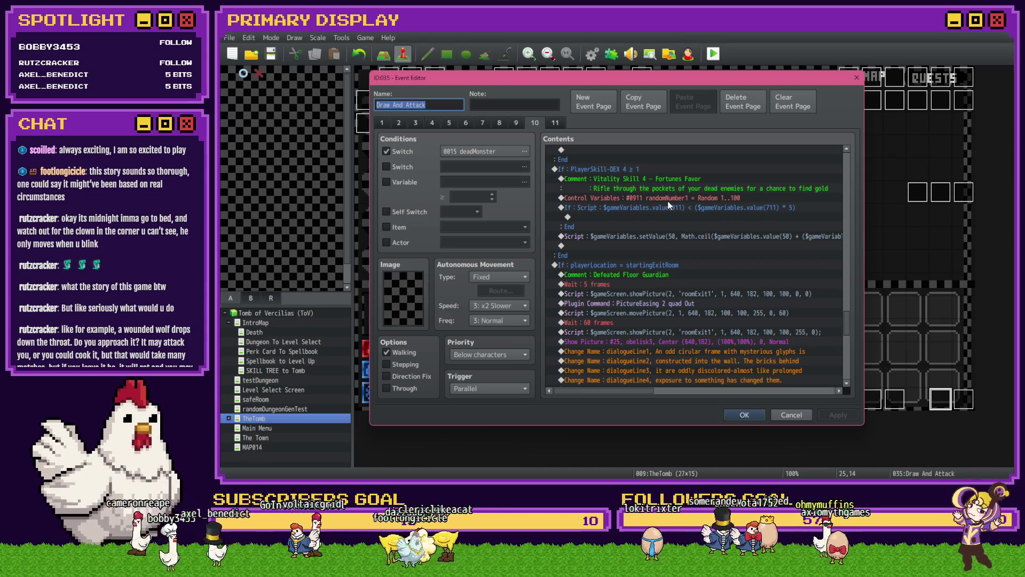
{"action": "left_click_drag", "start_coordinate": [652, 216], "coordinate": [716, 230]}
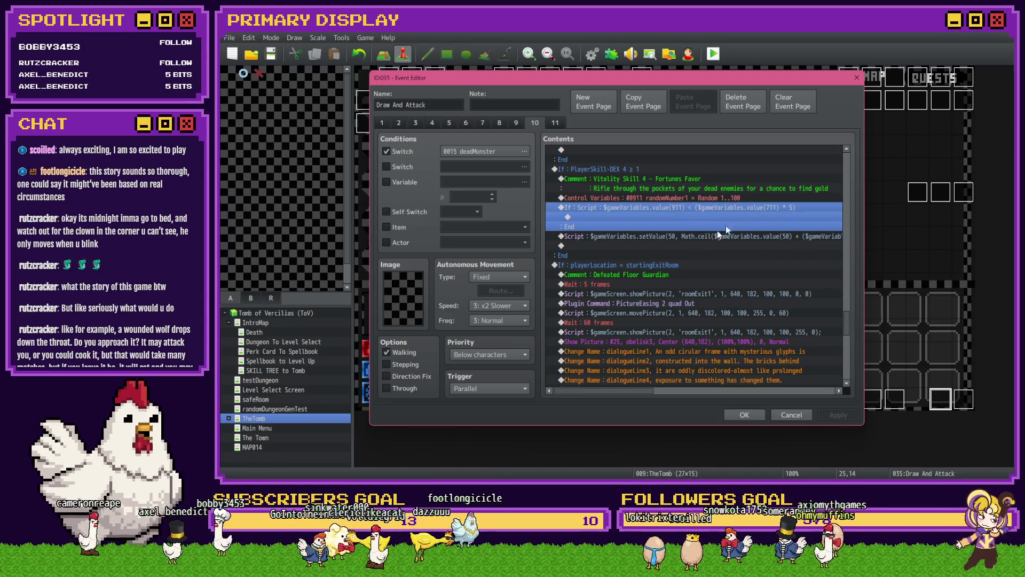
{"action": "left_click", "coordinate": [689, 216]}
Add a Script command there containing the pasted variable 60 enemy exp line.
{"action": "double_click", "coordinate": [688, 216]}
{"action": "left_click", "coordinate": [617, 124]}
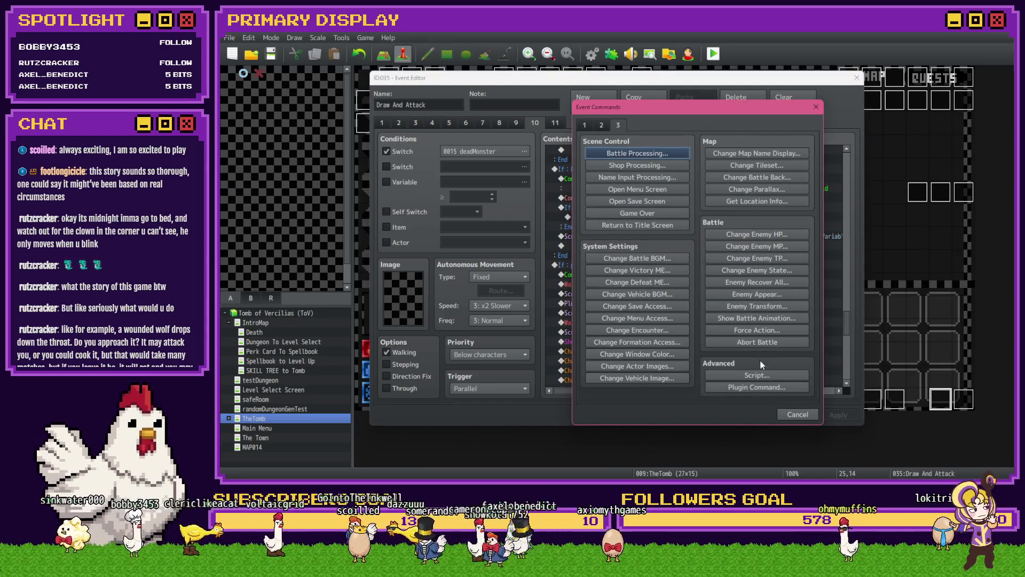
{"action": "left_click", "coordinate": [757, 374]}
{"action": "type", "text": "$gameVariables.setValue(60, ($dataEnemies[$gameVariables.value(94)].exp));"}
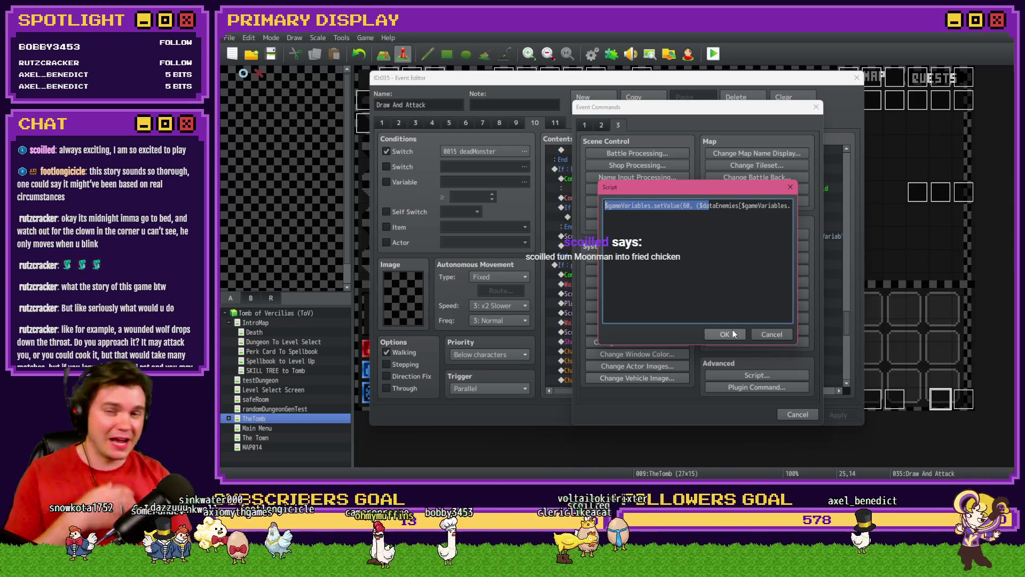
{"action": "key", "text": "Right"}
{"action": "key", "text": "shift+Home"}
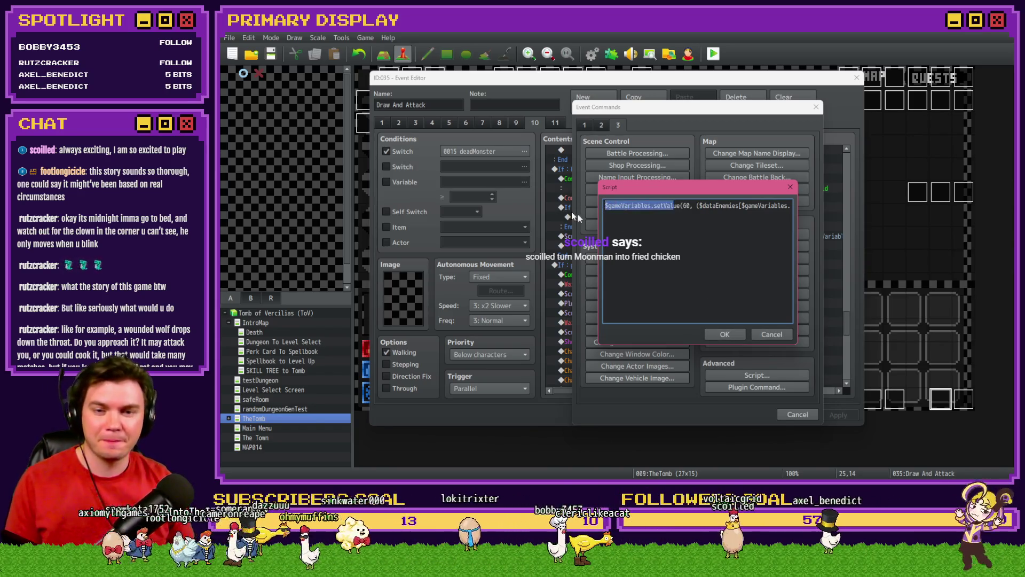
{"action": "key", "text": "Right"}
{"action": "left_click", "coordinate": [725, 333]}
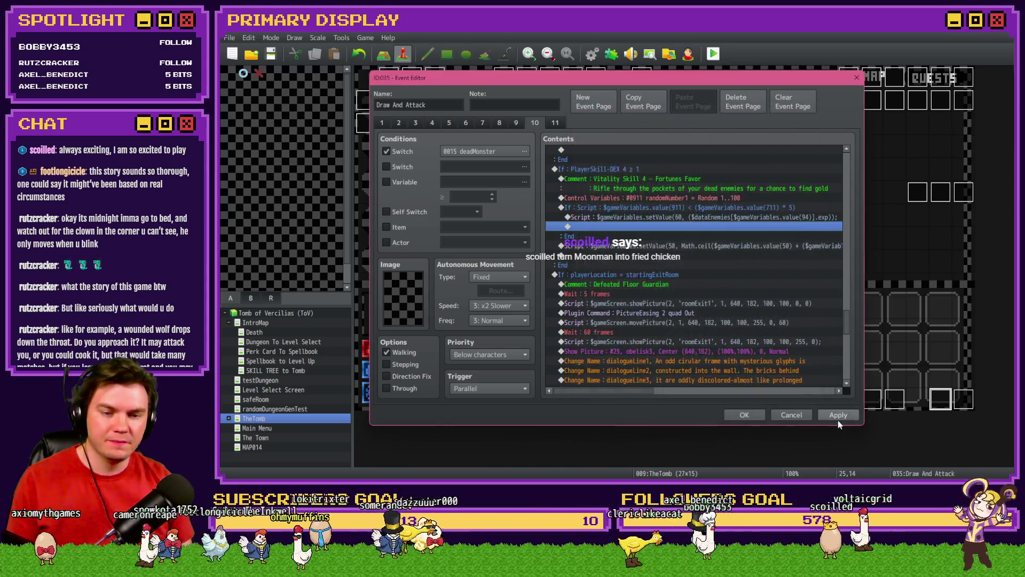
{"action": "left_click", "coordinate": [460, 181]}
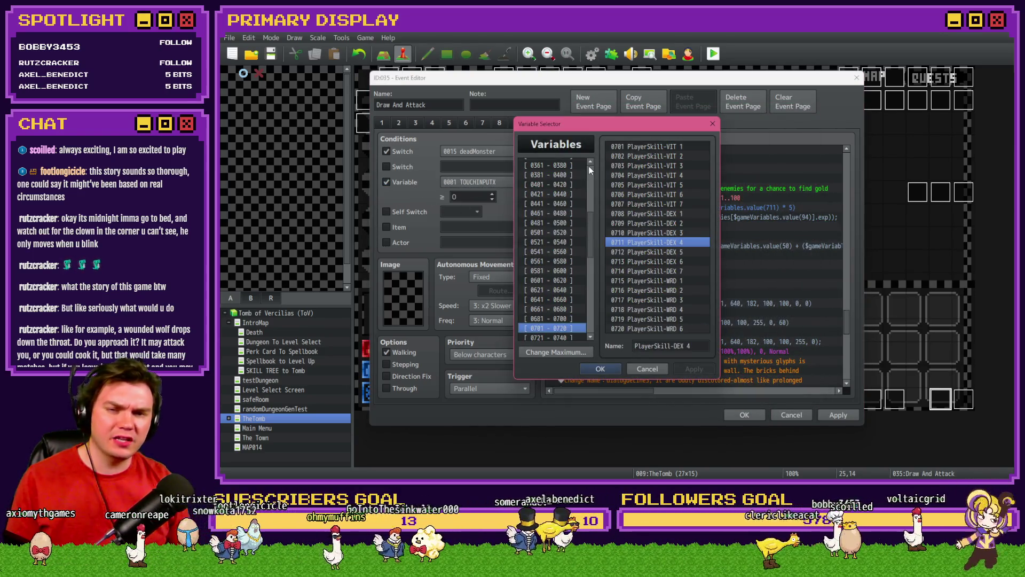
Search the variable list for 'gold' and step through every matching variable.
{"action": "key", "text": "ctrl+f"}
{"action": "type", "text": "gold"}
{"action": "key", "text": "Return"}
{"action": "mouse_move", "coordinate": [610, 189]}
{"action": "left_mouse_down"}
{"action": "mouse_move", "coordinate": [414, 142]}
{"action": "mouse_move", "coordinate": [472, 126]}
{"action": "left_mouse_up"}
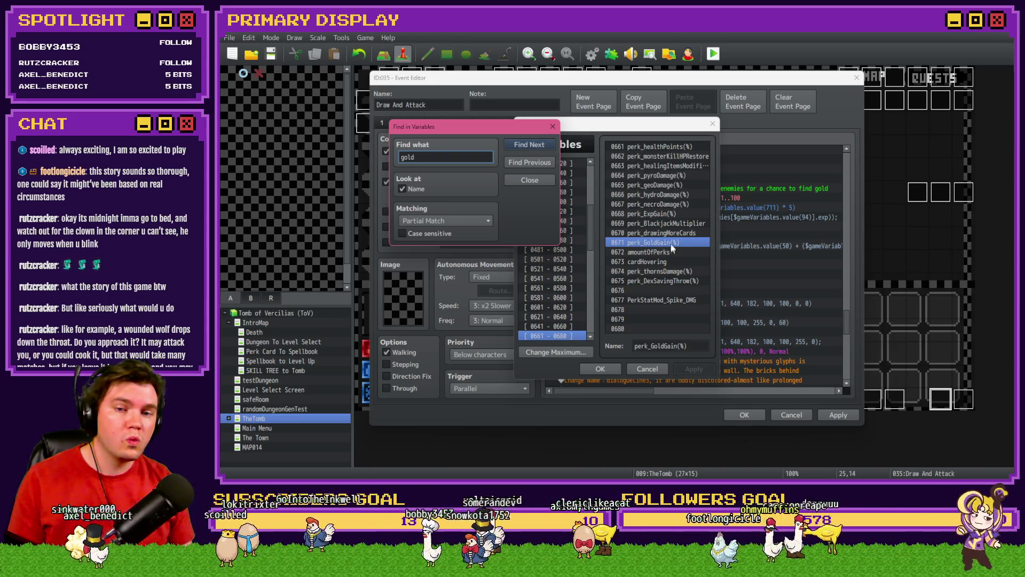
{"action": "left_click", "coordinate": [535, 147]}
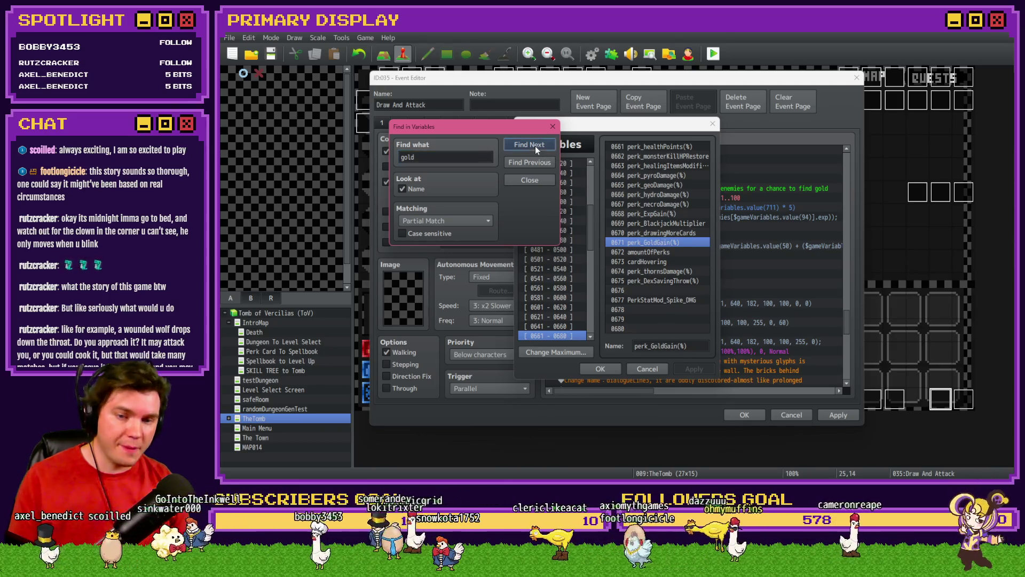
{"action": "left_click", "coordinate": [535, 146]}
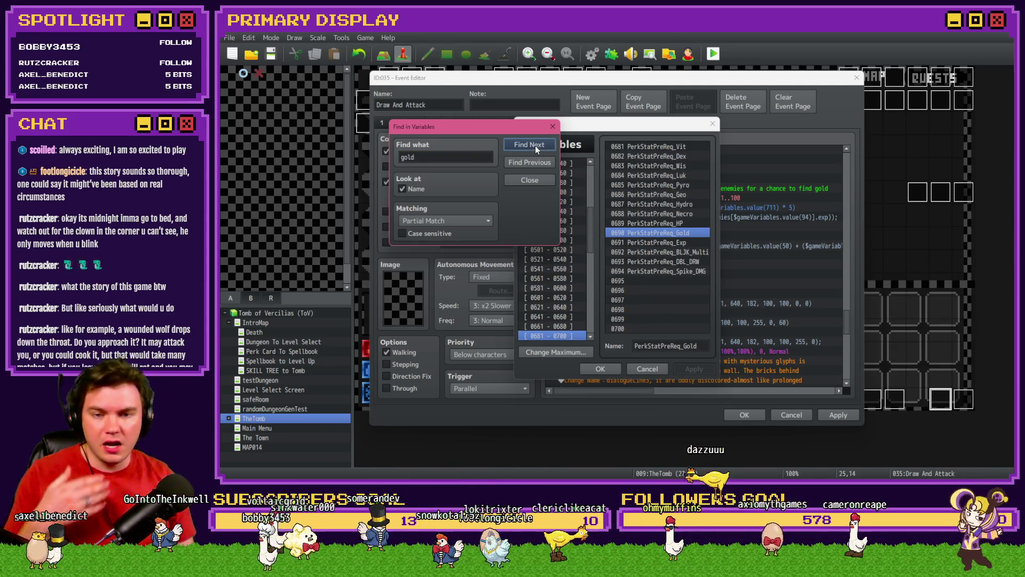
{"action": "left_click", "coordinate": [535, 146]}
{"action": "key", "text": "Return"}
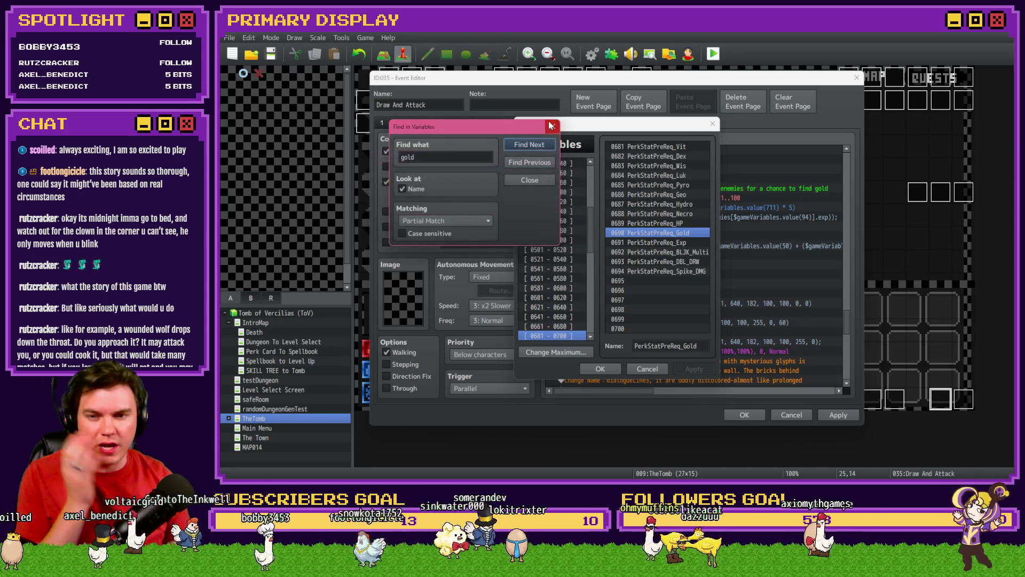
{"action": "left_click", "coordinate": [552, 125]}
Remove the variable page condition and save the Draw And Attack event.
{"action": "key", "text": "Escape"}
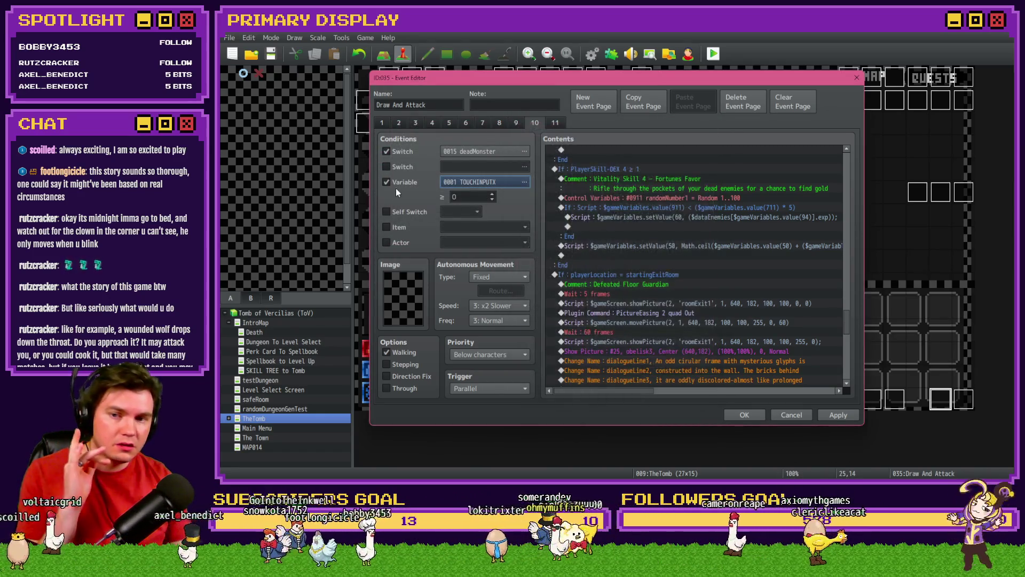
{"action": "left_click", "coordinate": [396, 183]}
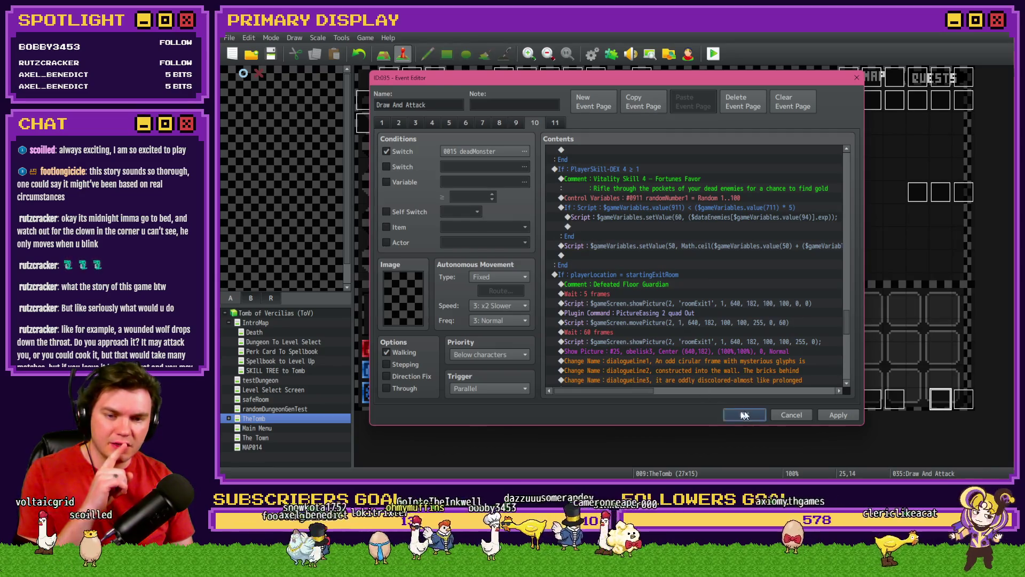
{"action": "left_click", "coordinate": [745, 414]}
Make The Town's top-left tile the player's starting position.
{"action": "left_click", "coordinate": [257, 428]}
{"action": "left_click", "coordinate": [254, 418]}
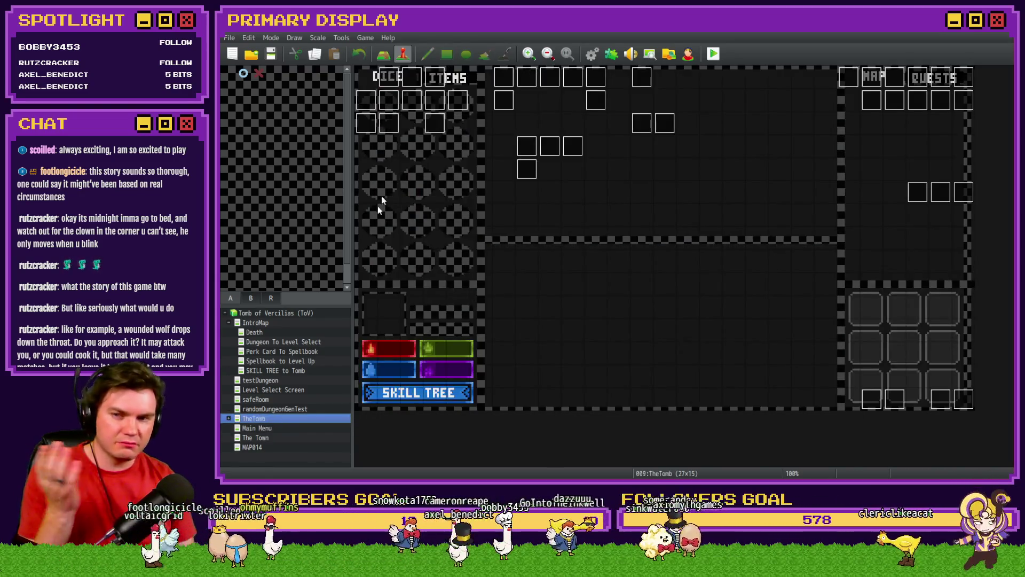
{"action": "left_click", "coordinate": [255, 437]}
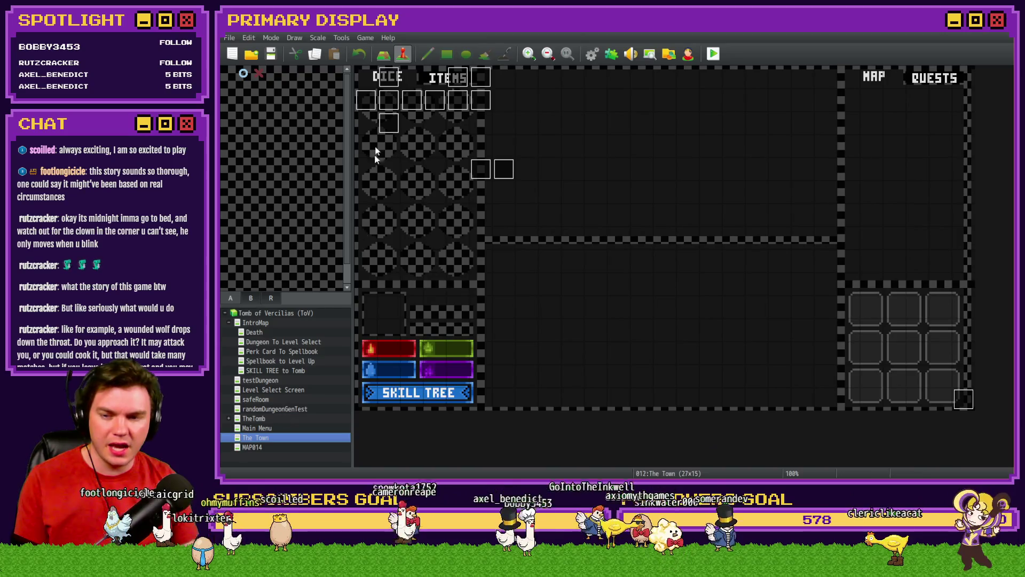
{"action": "right_click", "coordinate": [368, 77]}
{"action": "mouse_move", "coordinate": [422, 202]}
{"action": "left_click", "coordinate": [498, 199]}
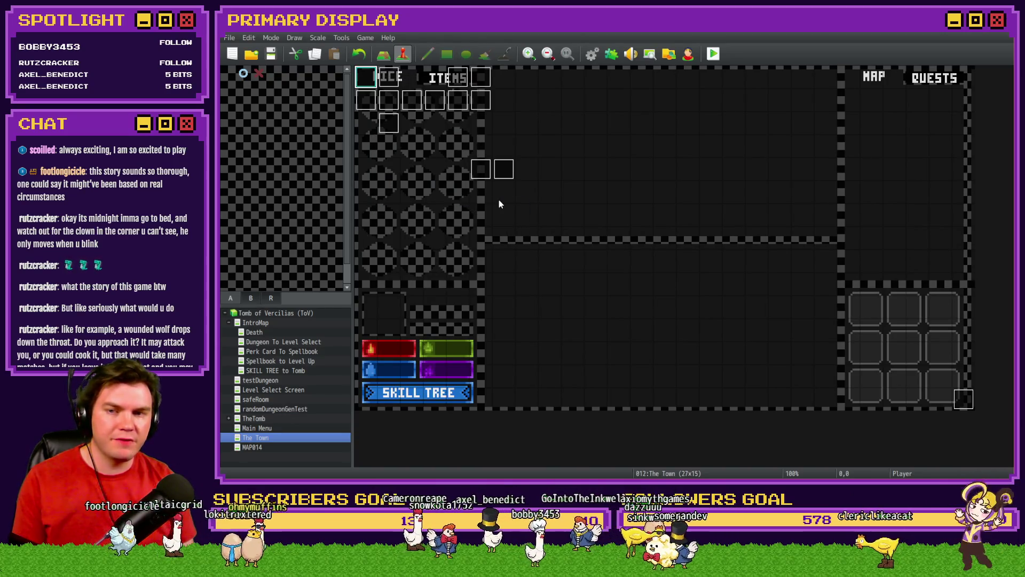
Save and start a playtest, then enter the Mages Guild shop.
{"action": "left_click", "coordinate": [714, 54]}
{"action": "left_click", "coordinate": [575, 264]}
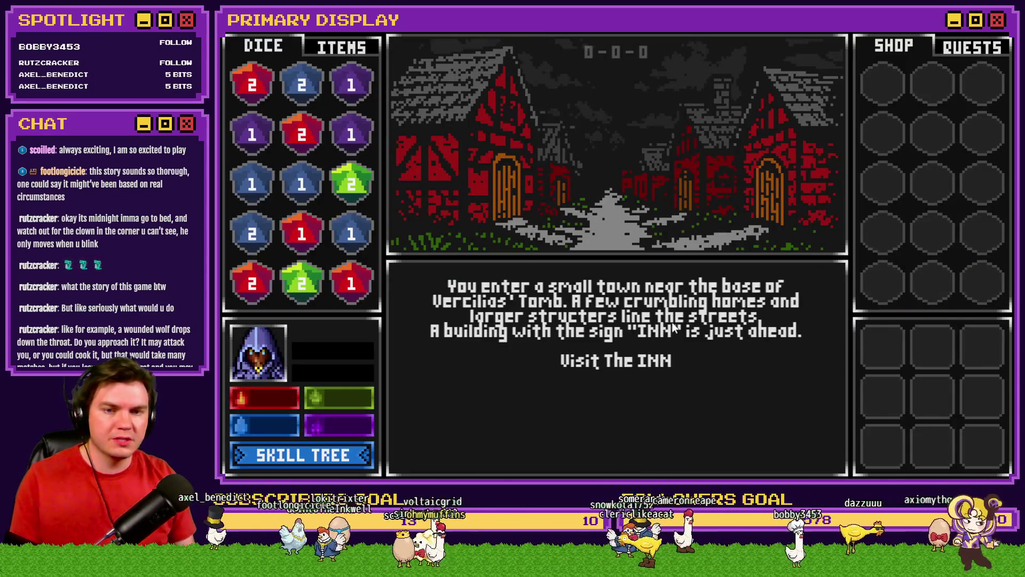
{"action": "left_click", "coordinate": [636, 361]}
{"action": "left_click", "coordinate": [619, 457]}
{"action": "left_click", "coordinate": [632, 387]}
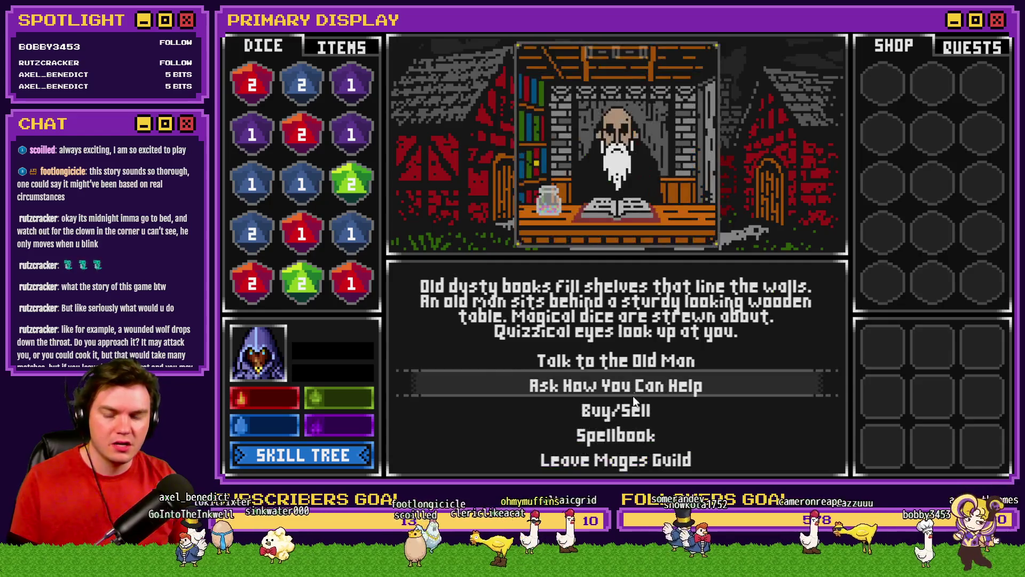
{"action": "left_click", "coordinate": [636, 415]}
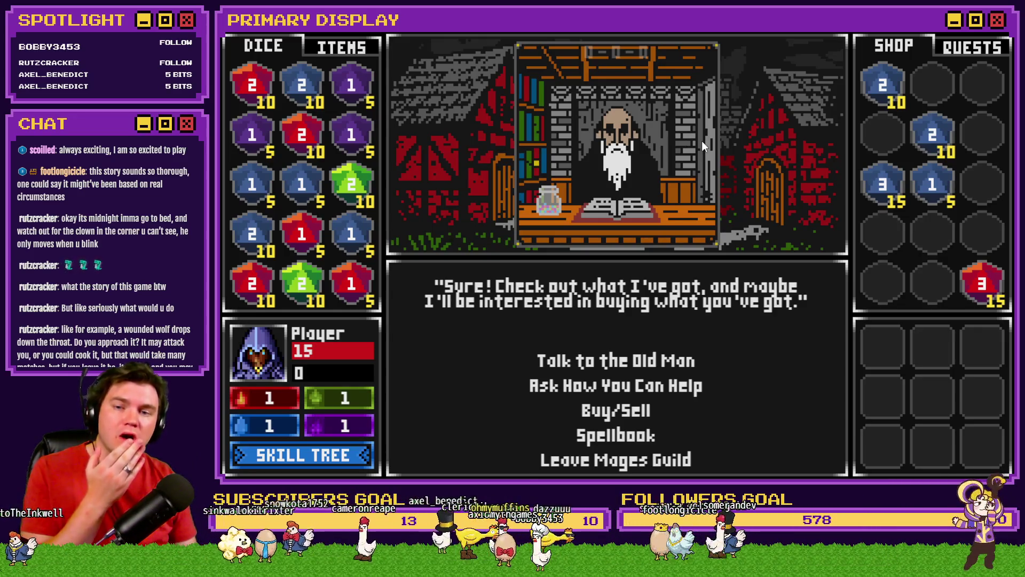
Buy the shop's blue die, check the F9 debug list, and end the playtest.
{"action": "key", "text": "Escape"}
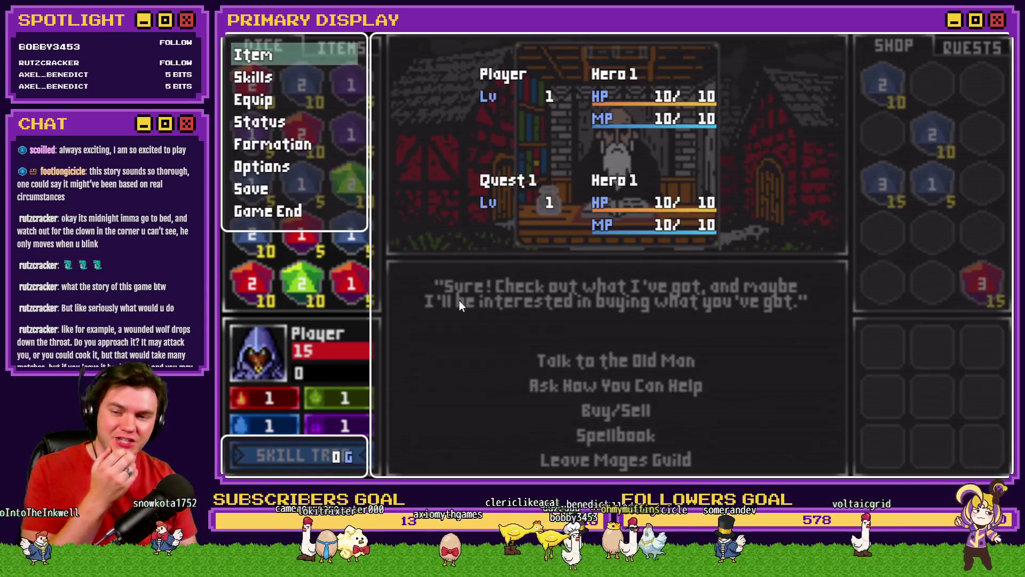
{"action": "key", "text": "Escape"}
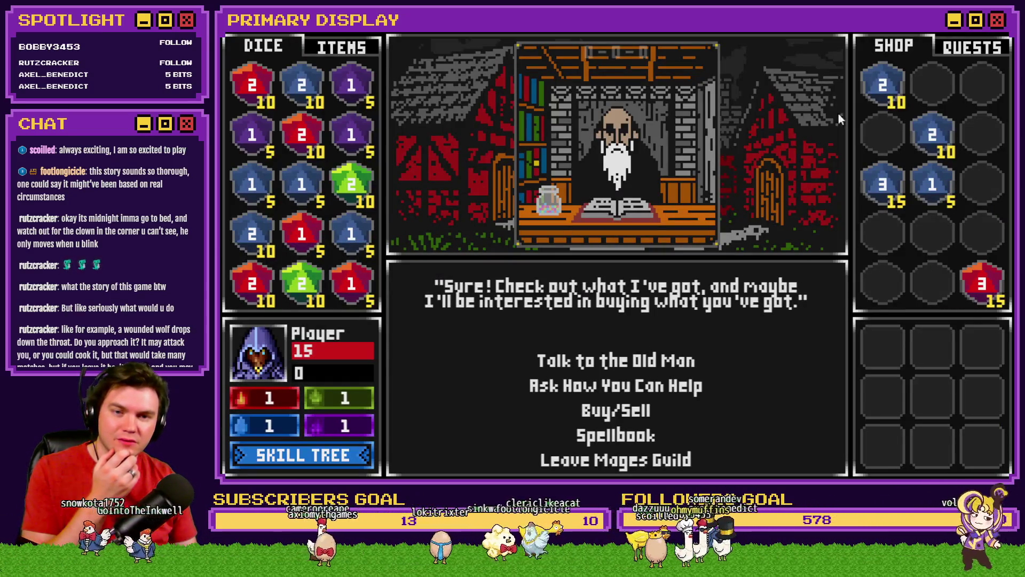
{"action": "left_click_drag", "start_coordinate": [876, 92], "coordinate": [302, 93]}
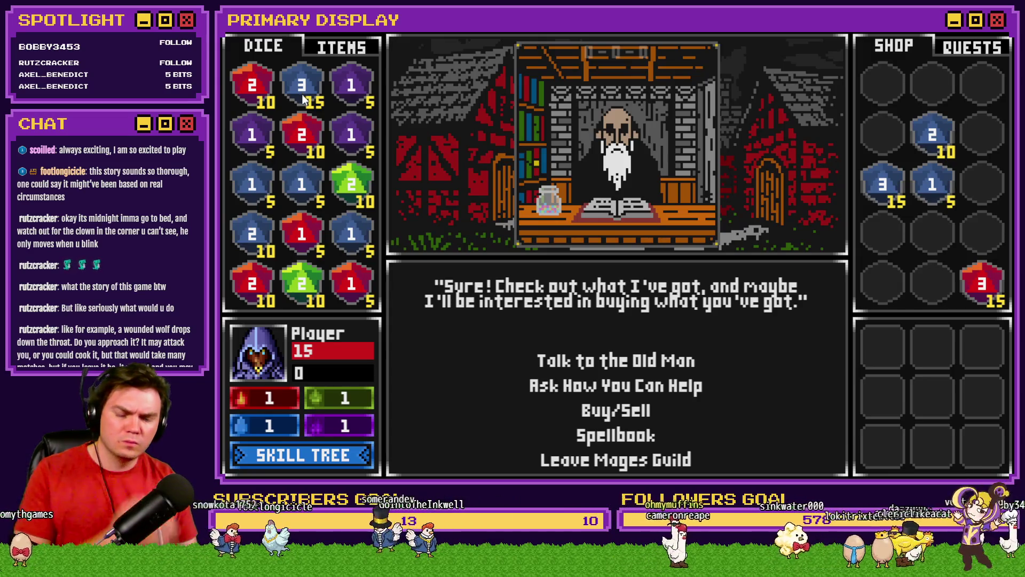
{"action": "key", "text": "F9"}
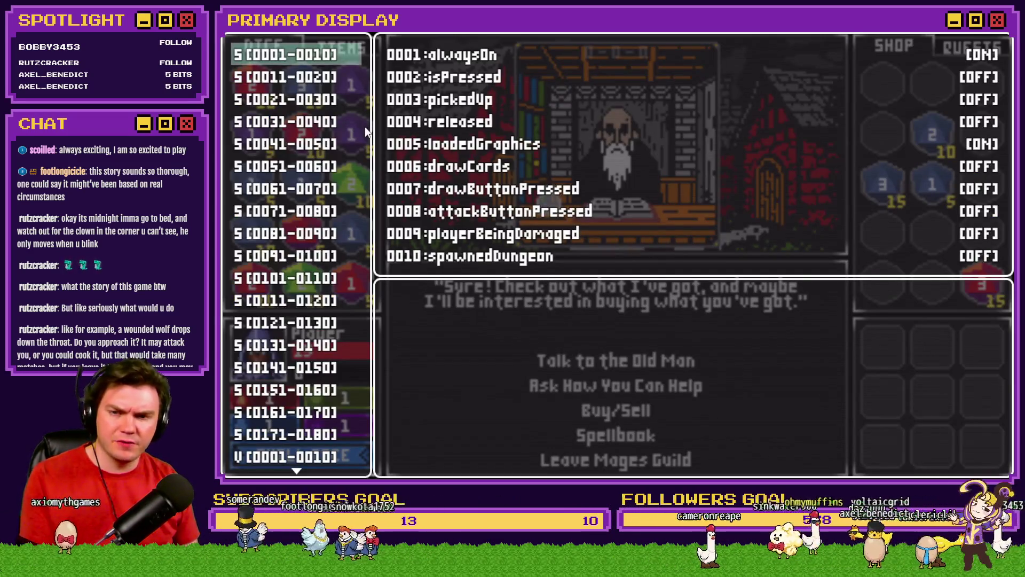
{"action": "key", "text": "Escape"}
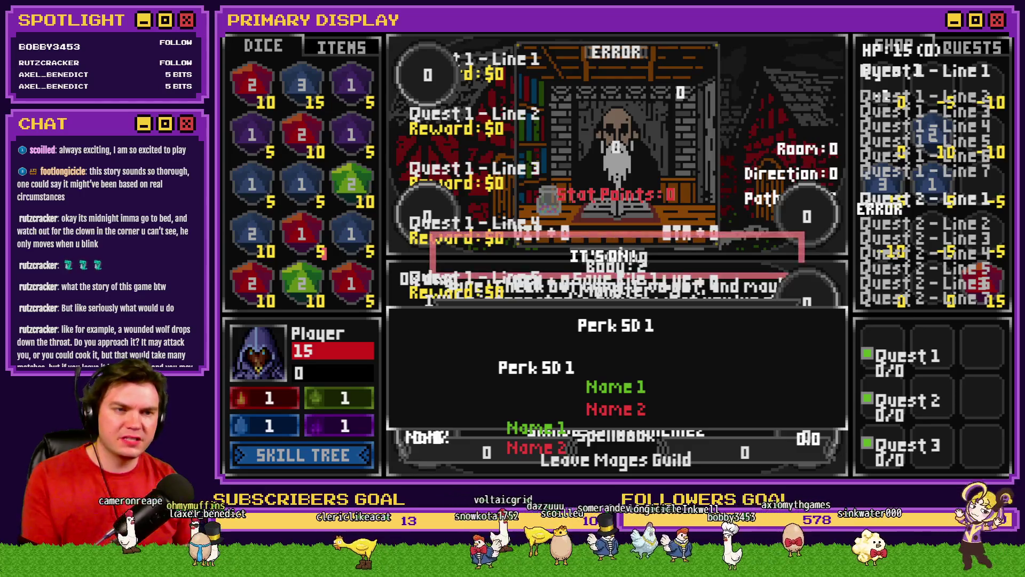
{"action": "key", "text": "alt+F4"}
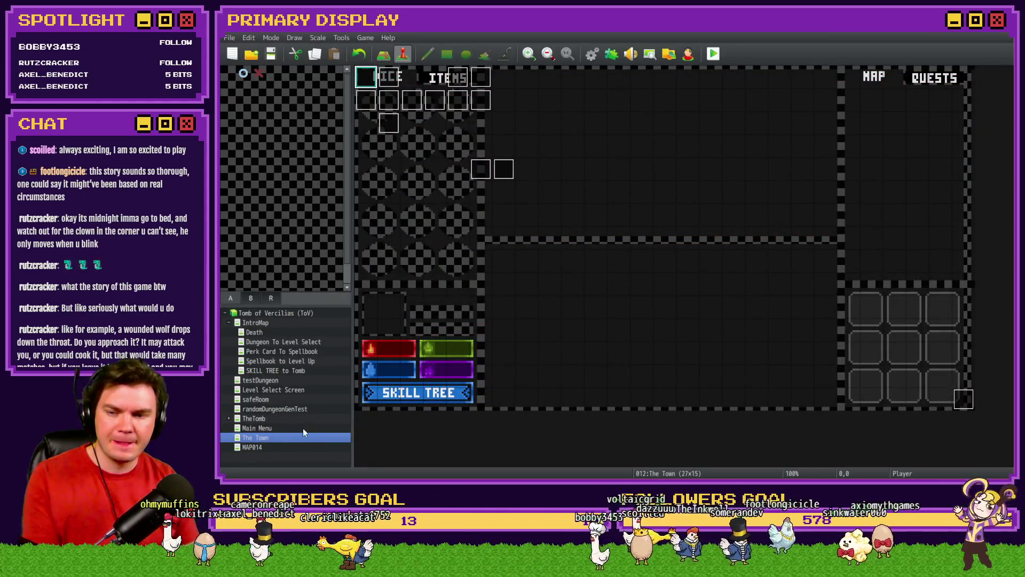
Rename variable 0003 from currency(coin) to gold through int/BtnInteraction's gold += 1000 line, then save.
{"action": "double_click", "coordinate": [393, 85]}
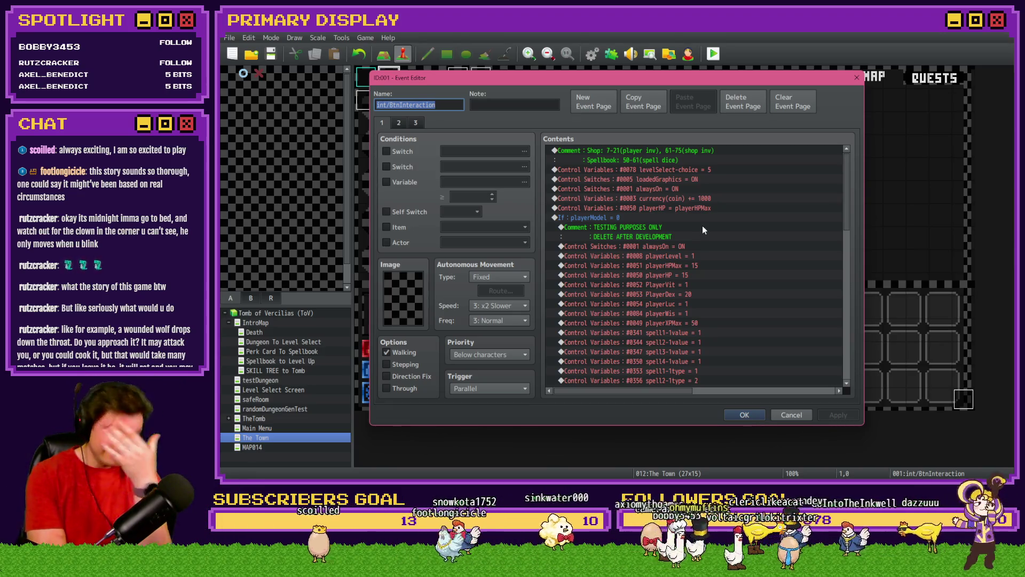
{"action": "double_click", "coordinate": [700, 200]}
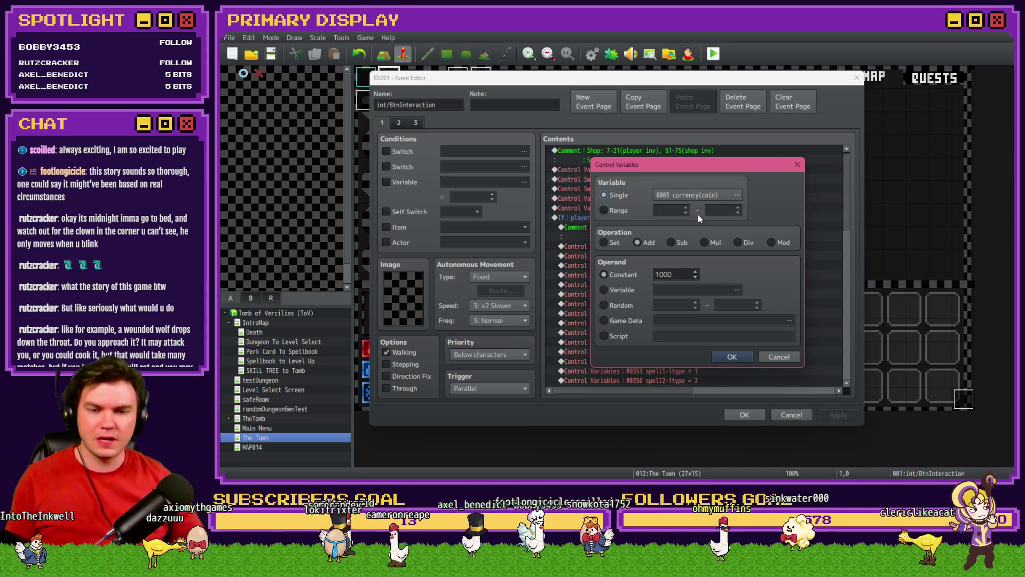
{"action": "left_click", "coordinate": [706, 196]}
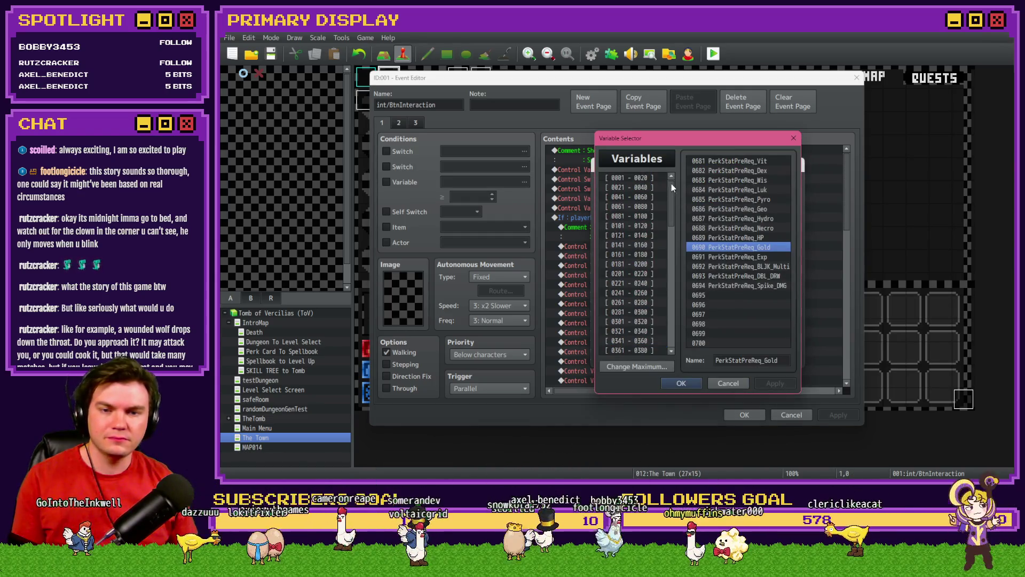
{"action": "left_click", "coordinate": [654, 177]}
{"action": "left_click", "coordinate": [751, 181]}
{"action": "triple_click", "coordinate": [753, 359]}
{"action": "type", "text": "gold"}
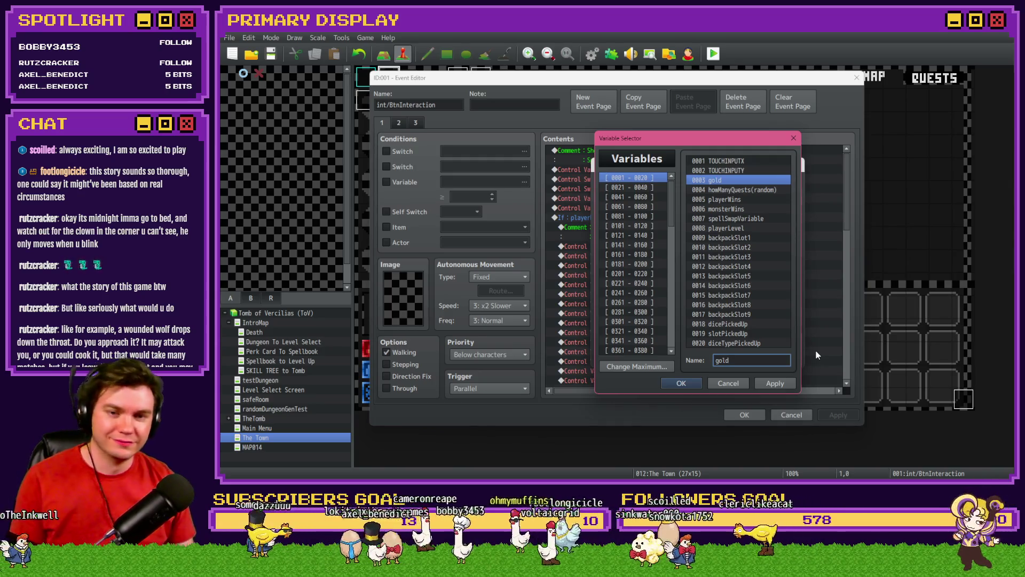
{"action": "left_click", "coordinate": [682, 384]}
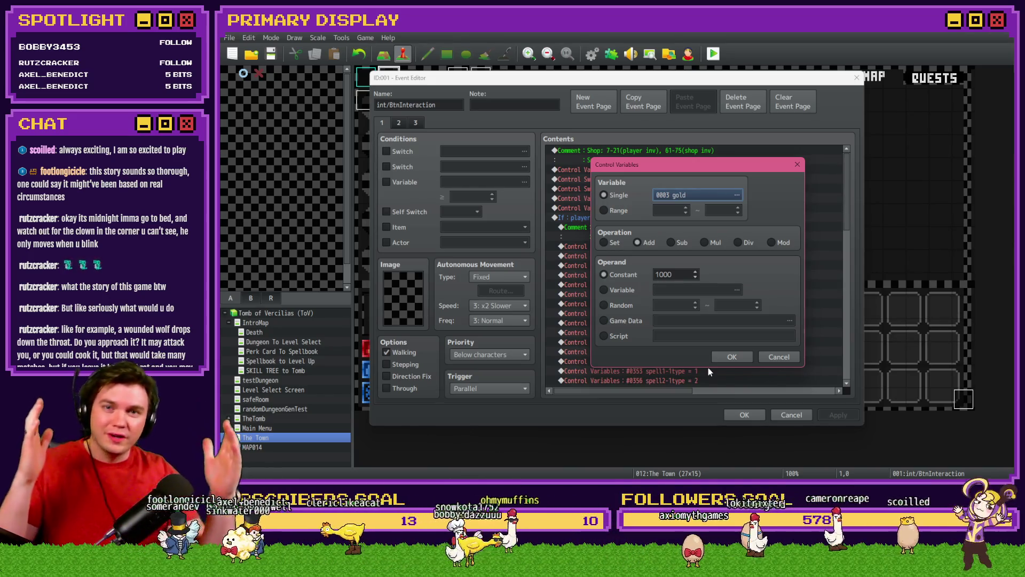
{"action": "left_click", "coordinate": [729, 356]}
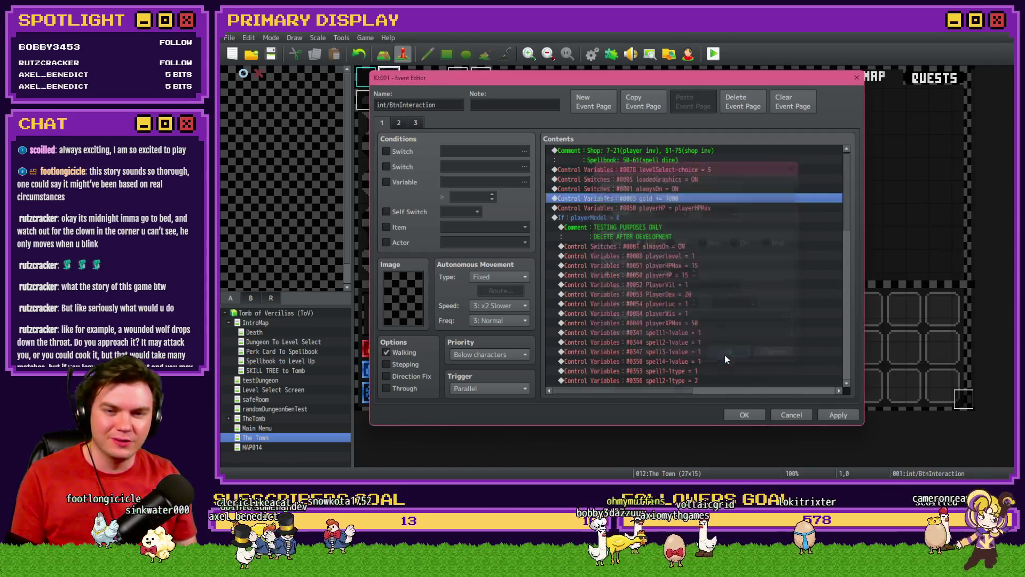
{"action": "left_click", "coordinate": [745, 415]}
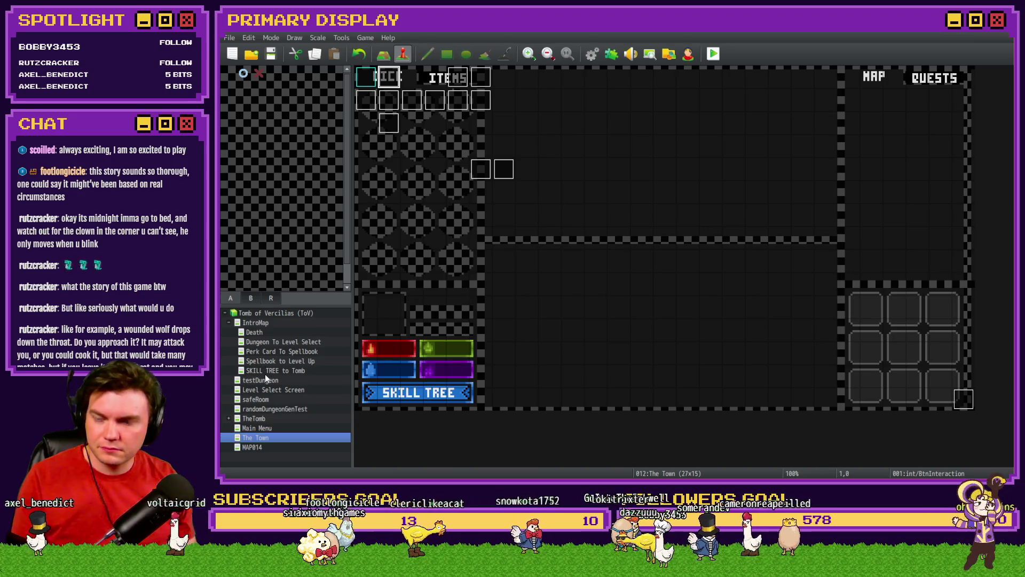
Set the player's starting position on the Perk Card To Spellbook map, then return to TheTomb.
{"action": "left_click", "coordinate": [266, 419]}
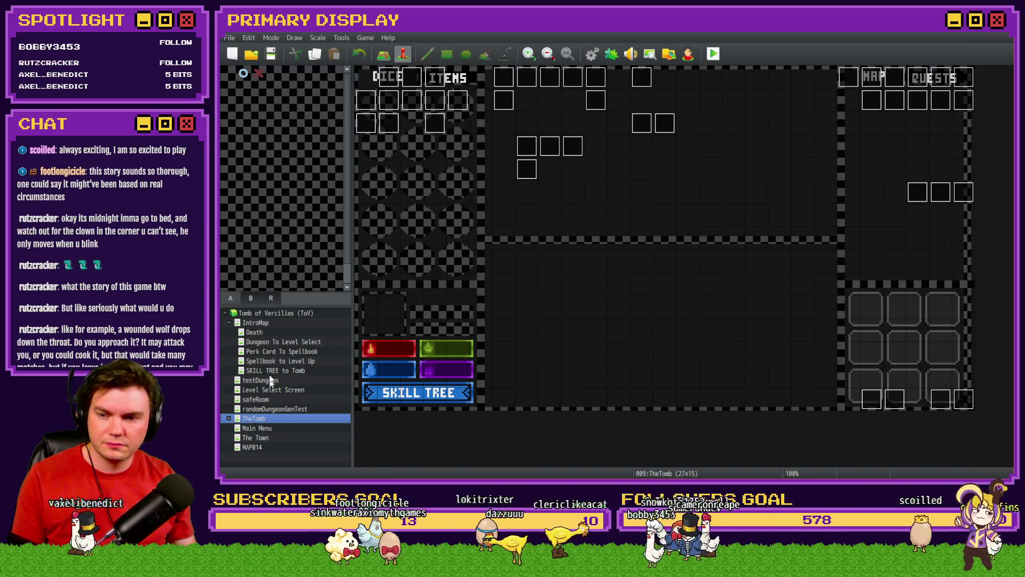
{"action": "left_click", "coordinate": [275, 351]}
{"action": "right_click", "coordinate": [372, 81]}
{"action": "mouse_move", "coordinate": [441, 206]}
{"action": "left_click", "coordinate": [489, 205]}
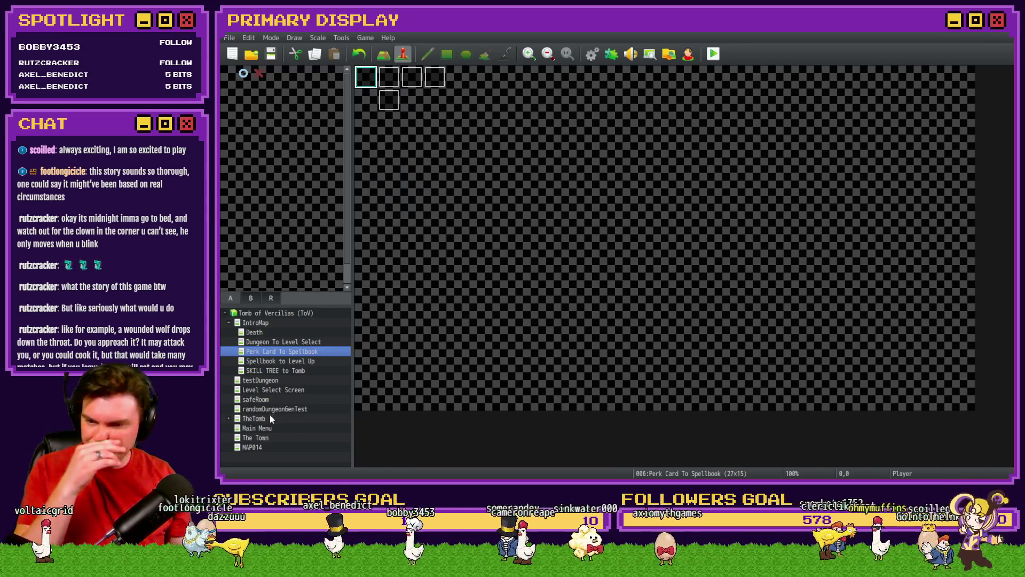
{"action": "left_click", "coordinate": [256, 419]}
Open the Fortunes Favor script line in the Draw And Attack event for editing.
{"action": "double_click", "coordinate": [940, 398]}
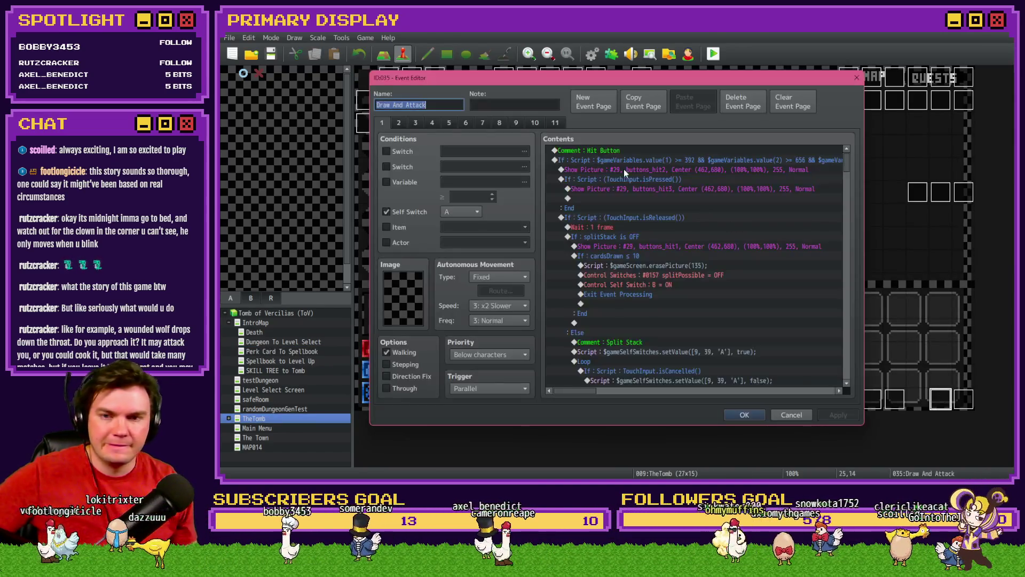
{"action": "scroll", "coordinate": [844, 339], "scroll_direction": "down", "scroll_amount": 15}
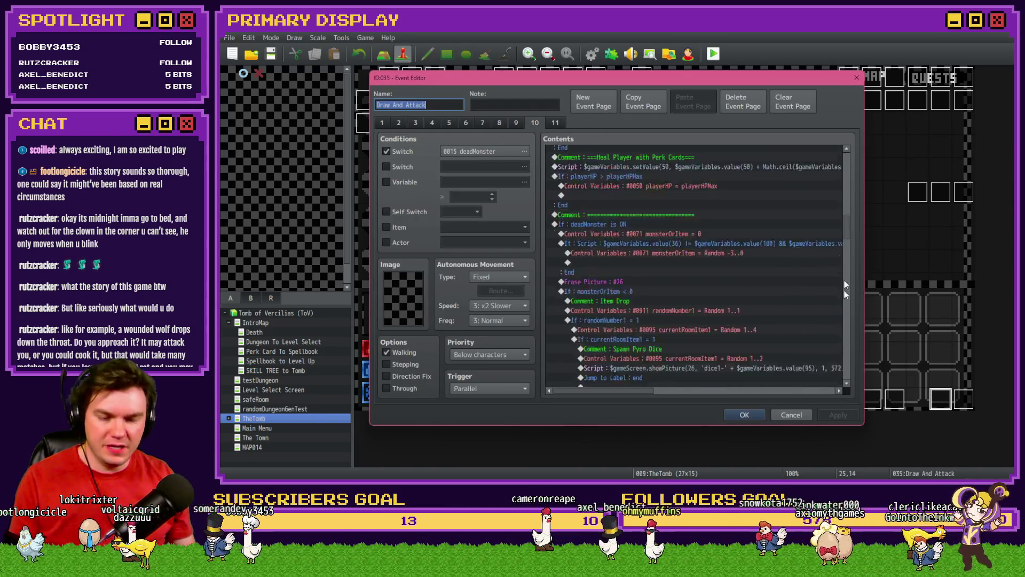
{"action": "left_click_drag", "start_coordinate": [847, 356], "coordinate": [852, 324]}
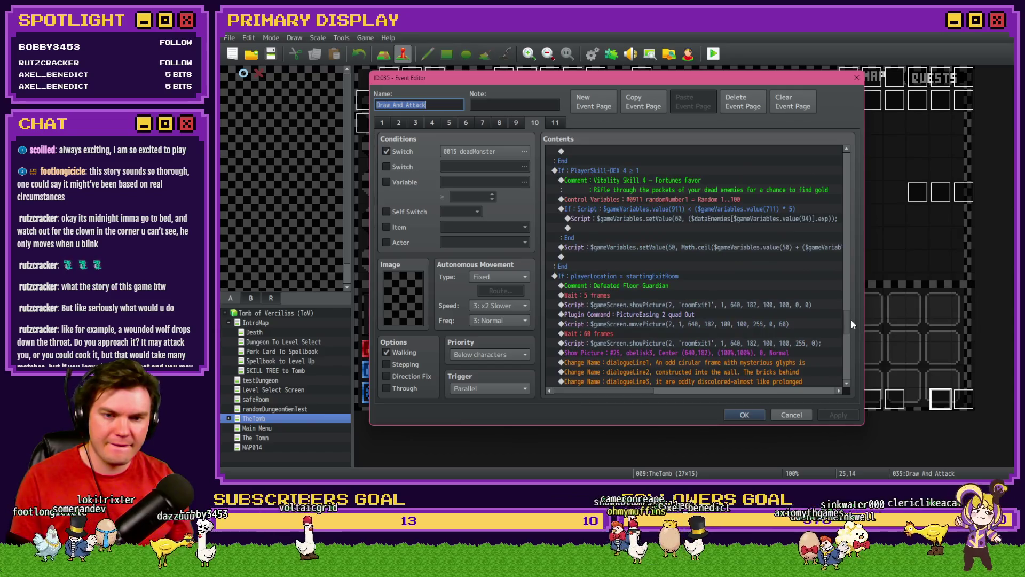
{"action": "double_click", "coordinate": [772, 217]}
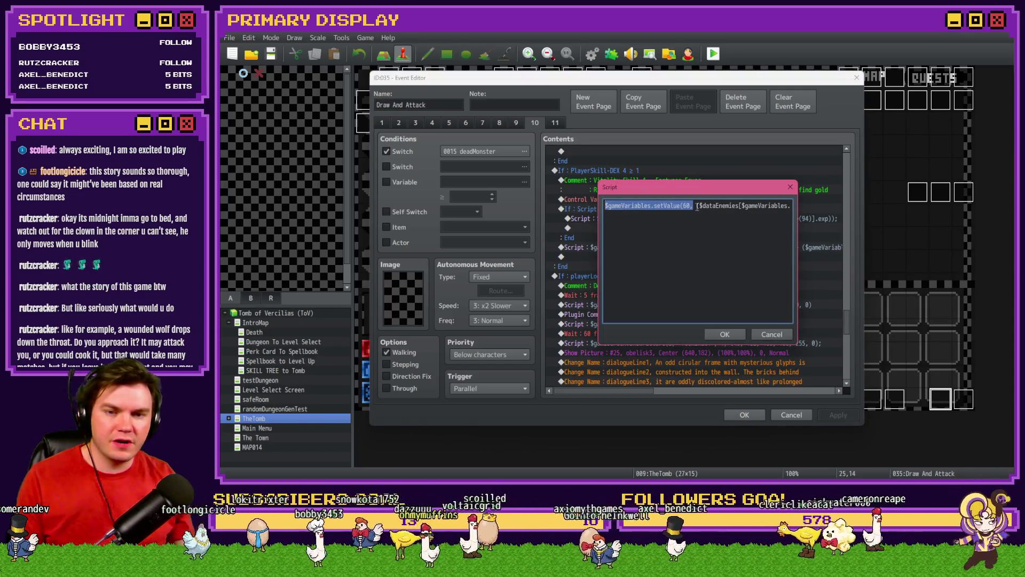
Change the script to setValue(3, $gameVariables.value(3) + enemy gold) and apply it.
{"action": "double_click", "coordinate": [687, 206]}
{"action": "type", "text": "3, "}
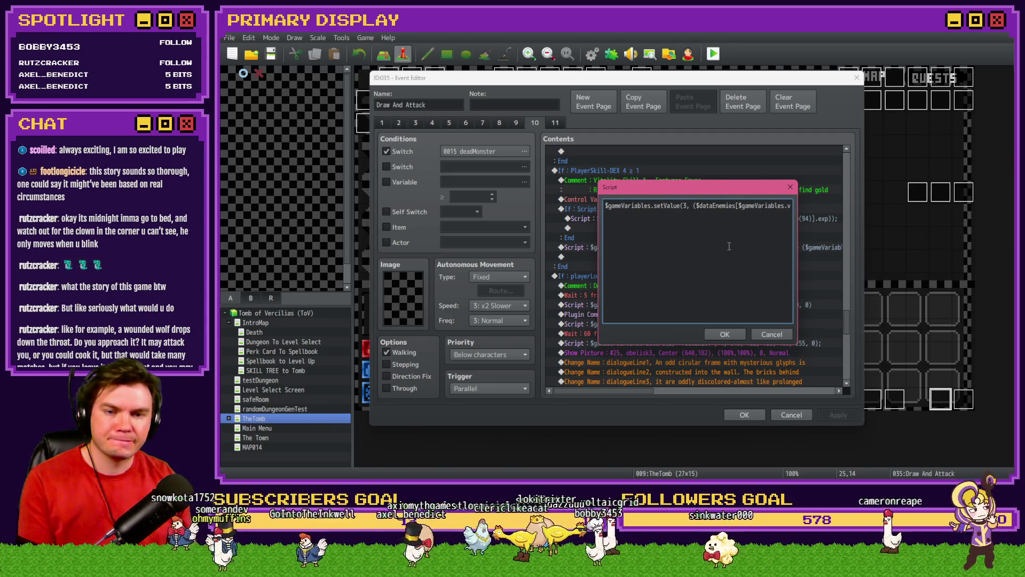
{"action": "type", "text": "$gameVariables."}
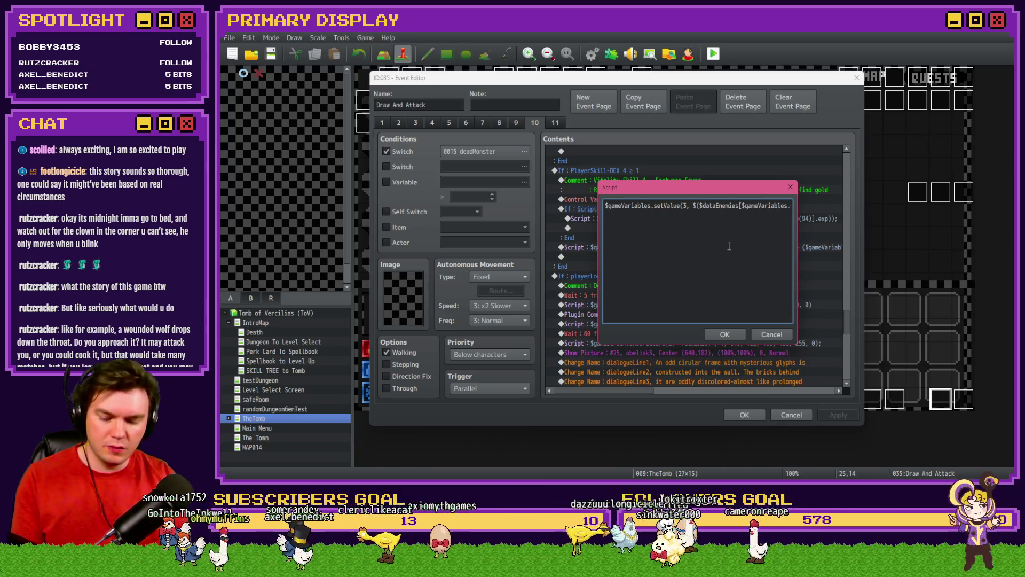
{"action": "type", "text": "value("}
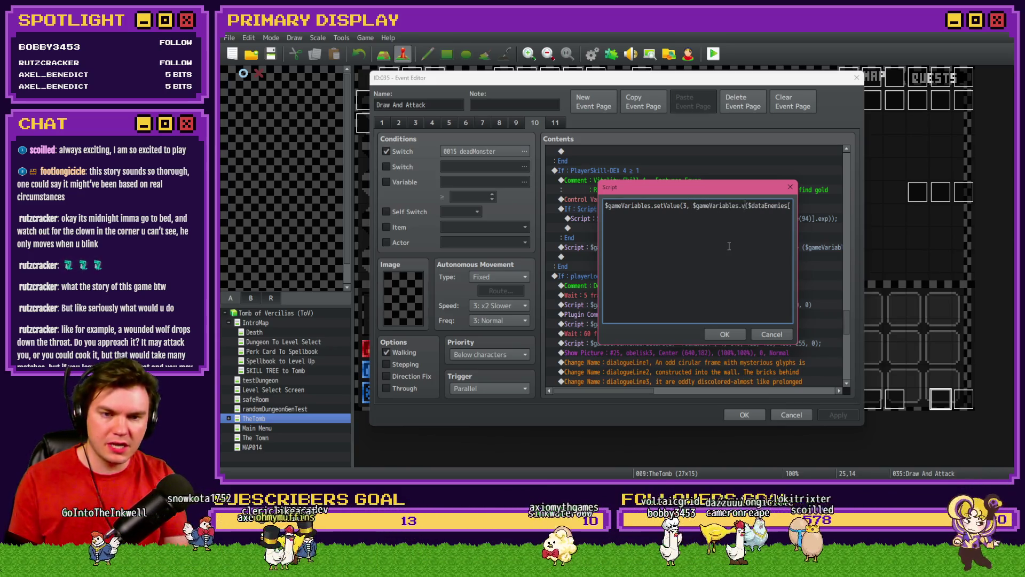
{"action": "type", "text": "3)"}
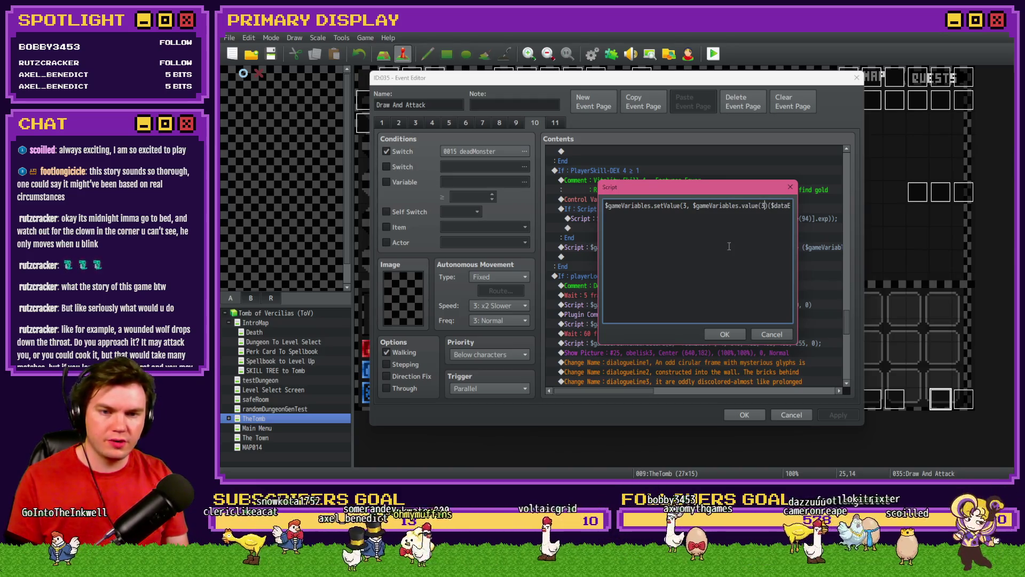
{"action": "type", "text": " +"}
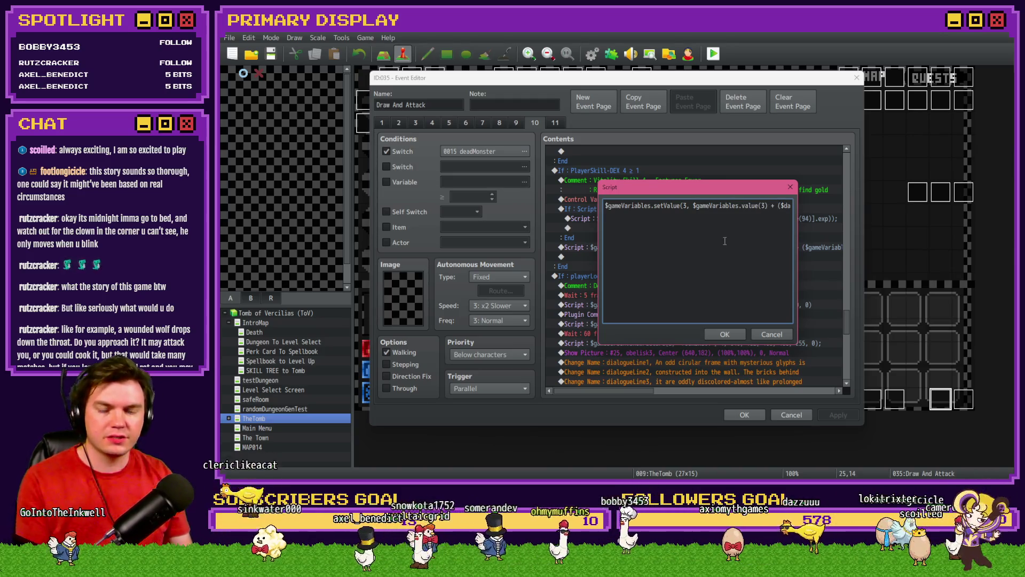
{"action": "key", "text": "Right"}
{"action": "key", "text": "Right"}
{"action": "key", "text": "Right"}
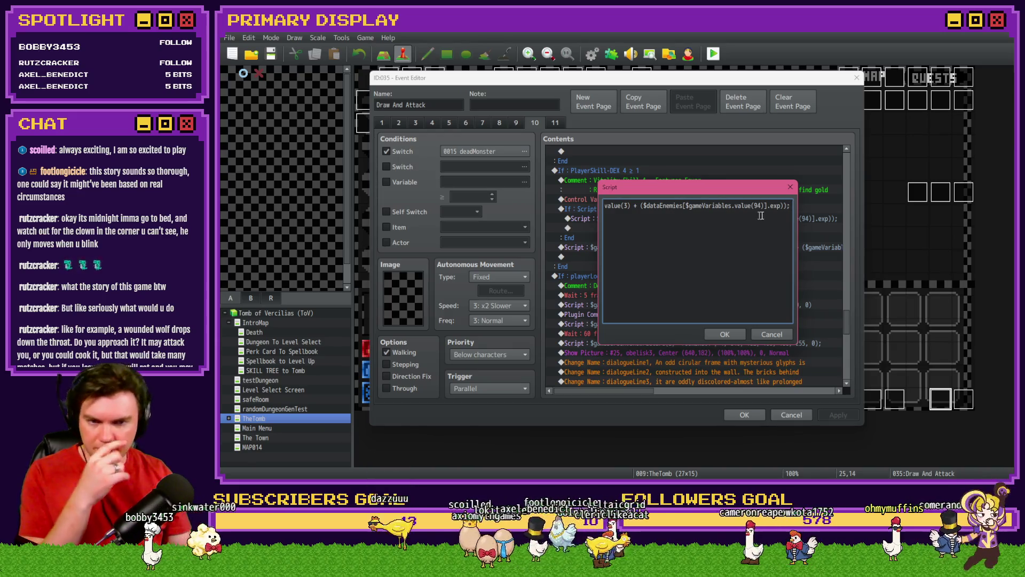
{"action": "key", "text": "BackSpace"}
{"action": "key", "text": "BackSpace"}
{"action": "key", "text": "BackSpace"}
{"action": "type", "text": "gold"}
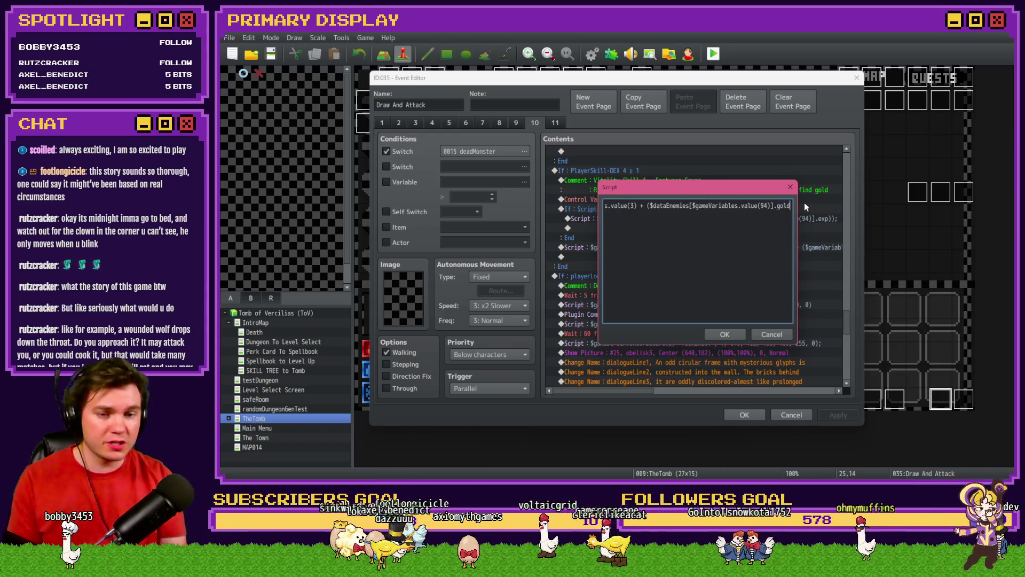
{"action": "type", "text": "));"}
{"action": "key", "text": "shift+Left"}
{"action": "key", "text": "shift+Left"}
{"action": "key", "text": "shift+Left"}
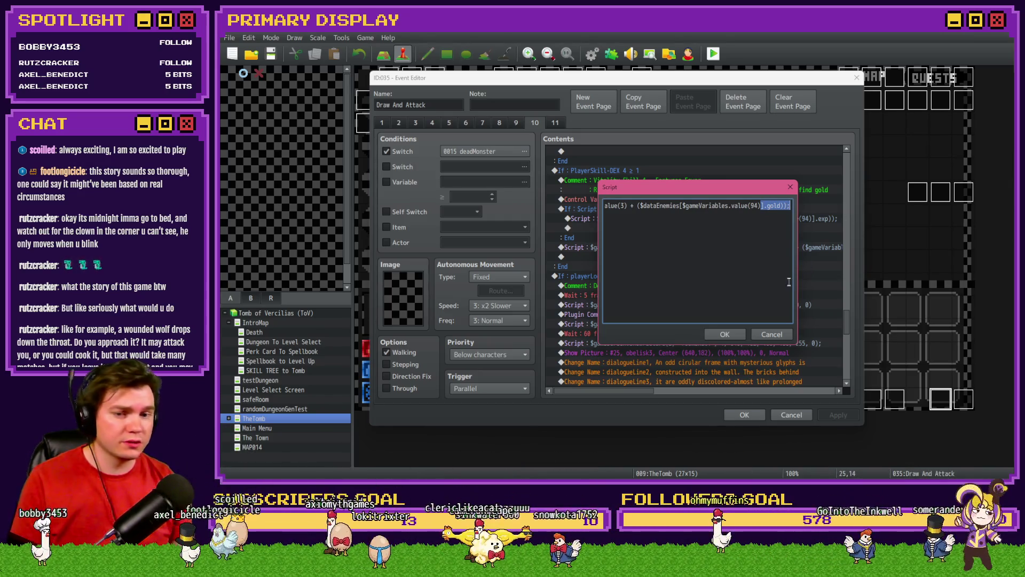
{"action": "left_click", "coordinate": [738, 333]}
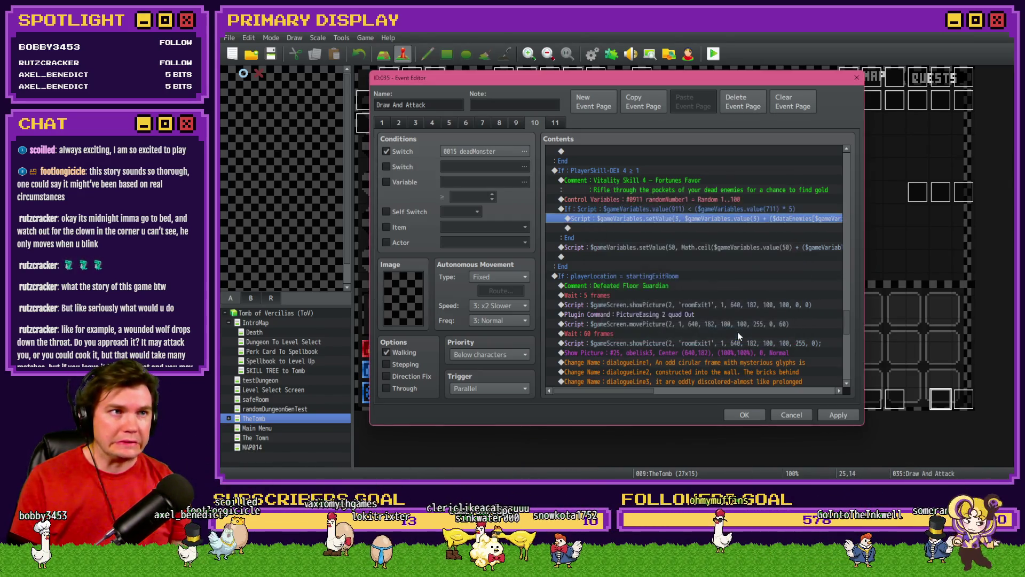
{"action": "left_click", "coordinate": [839, 414]}
{"action": "left_click", "coordinate": [652, 219]}
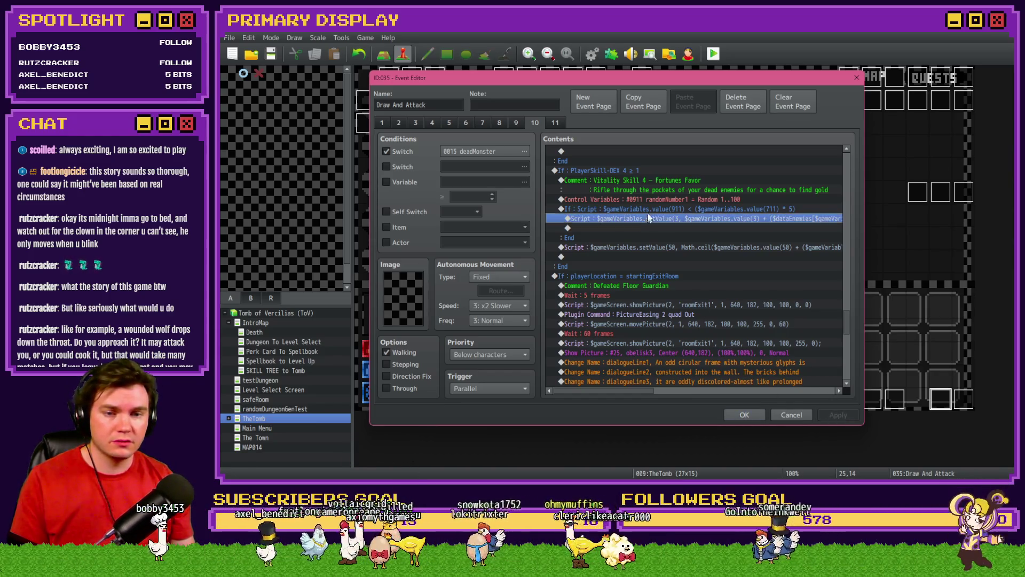
{"action": "left_click", "coordinate": [653, 219]}
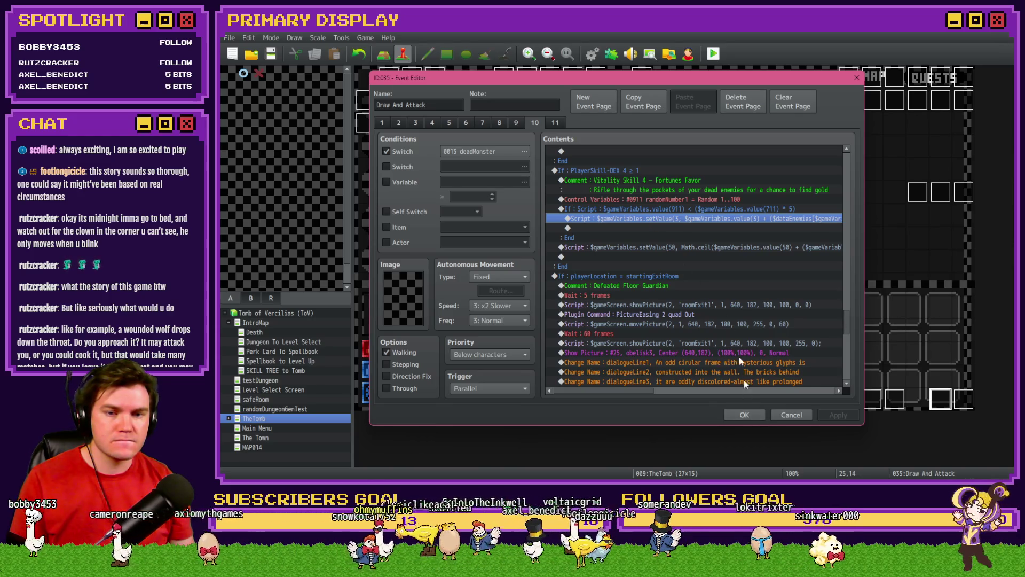
{"action": "double_click", "coordinate": [650, 229]}
{"action": "left_click", "coordinate": [584, 124]}
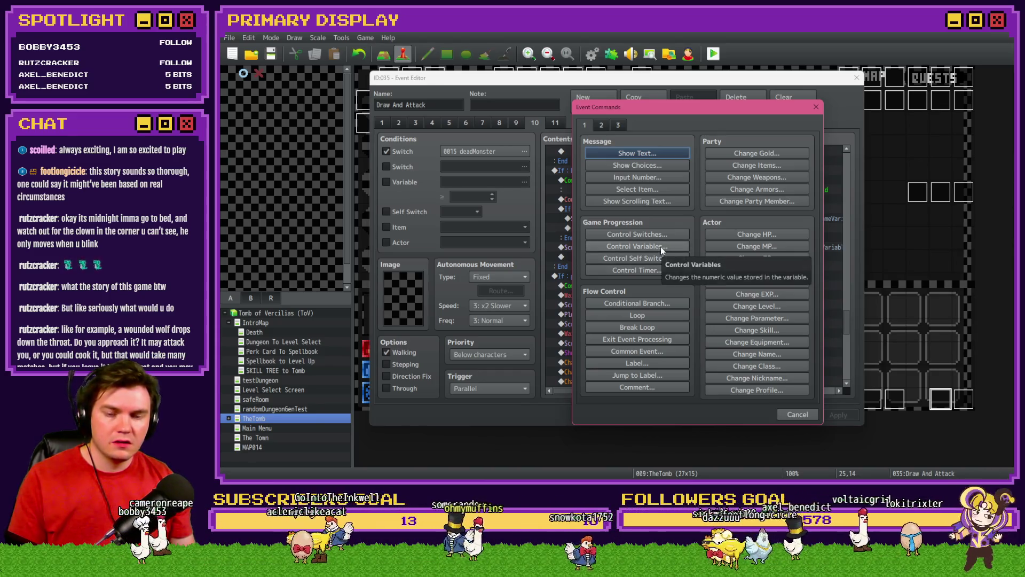
{"action": "left_click", "coordinate": [661, 246]}
{"action": "left_click", "coordinate": [688, 196]}
{"action": "key", "text": "ctrl+f"}
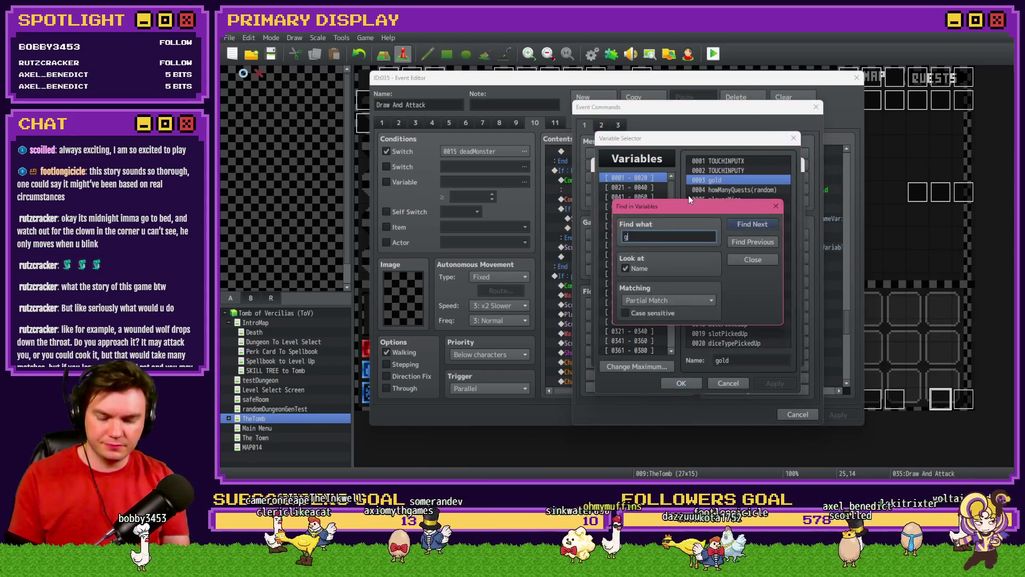
{"action": "key", "text": "Return"}
{"action": "left_click_drag", "start_coordinate": [692, 203], "coordinate": [551, 159]}
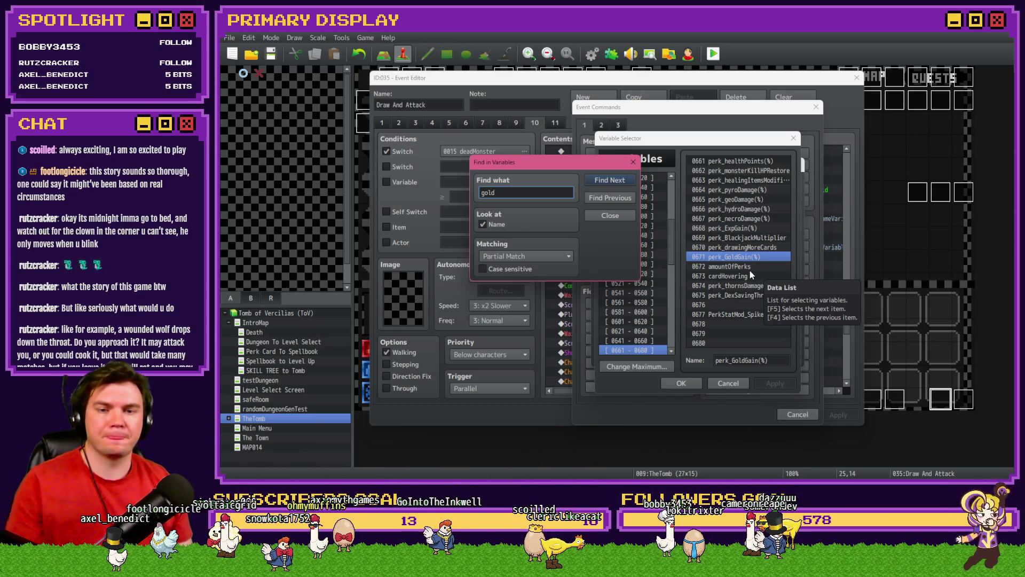
{"action": "left_click", "coordinate": [633, 162]}
{"action": "left_click", "coordinate": [741, 383]}
{"action": "left_click", "coordinate": [772, 357]}
{"action": "left_click", "coordinate": [796, 412]}
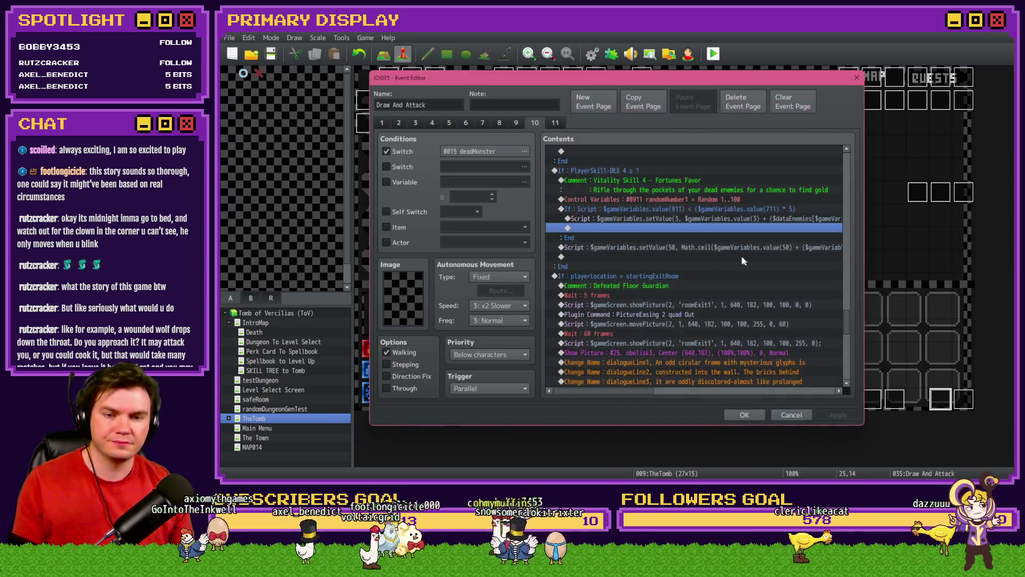
Select and delete the Script line that updates variable 50 under the nested If.
{"action": "left_click", "coordinate": [736, 220]}
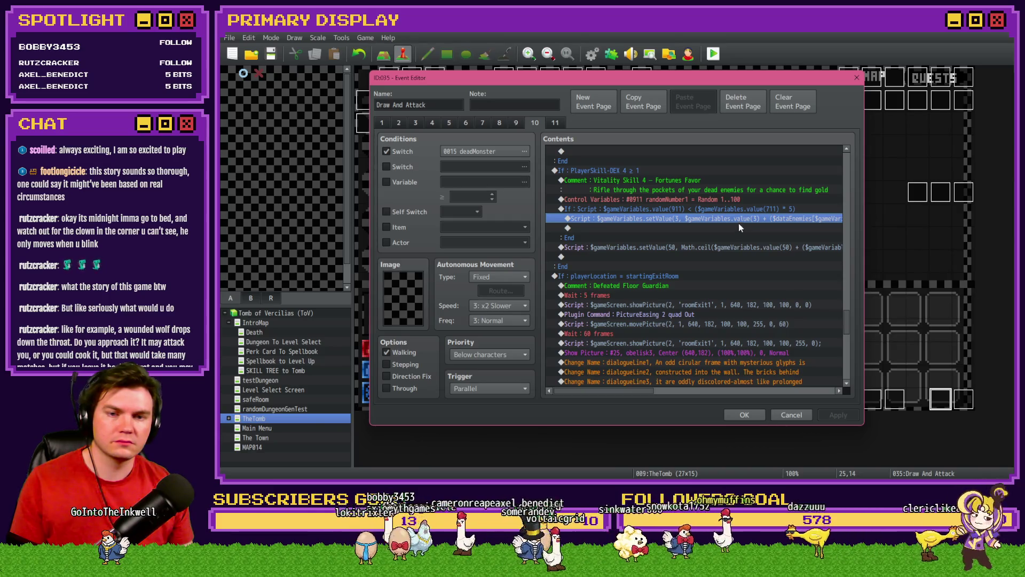
{"action": "left_click", "coordinate": [649, 170]}
{"action": "left_click", "coordinate": [652, 210]}
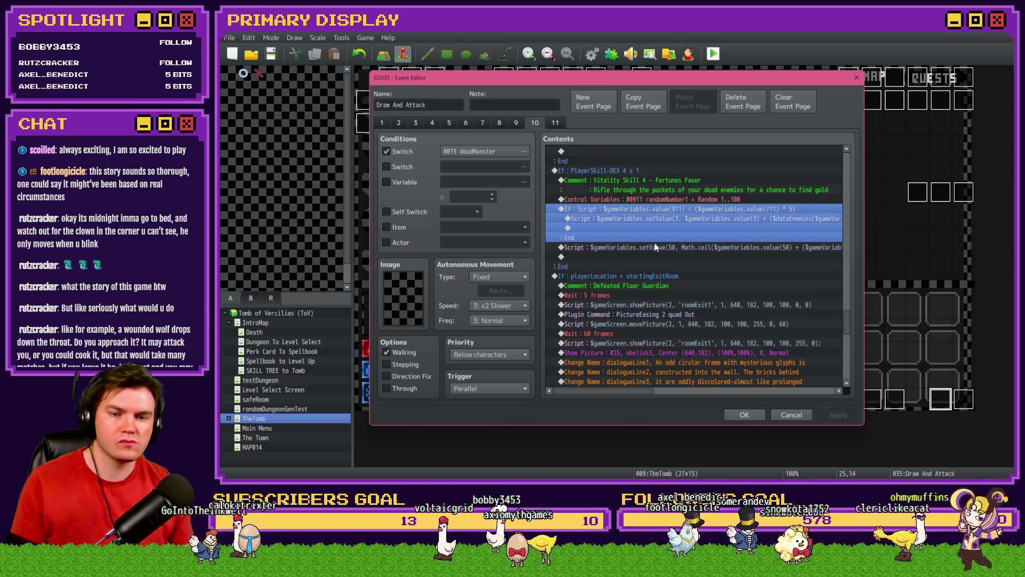
{"action": "left_click", "coordinate": [656, 246]}
{"action": "mouse_move", "coordinate": [620, 393]}
{"action": "left_mouse_down"}
{"action": "mouse_move", "coordinate": [786, 394]}
{"action": "mouse_move", "coordinate": [611, 394]}
{"action": "left_mouse_up"}
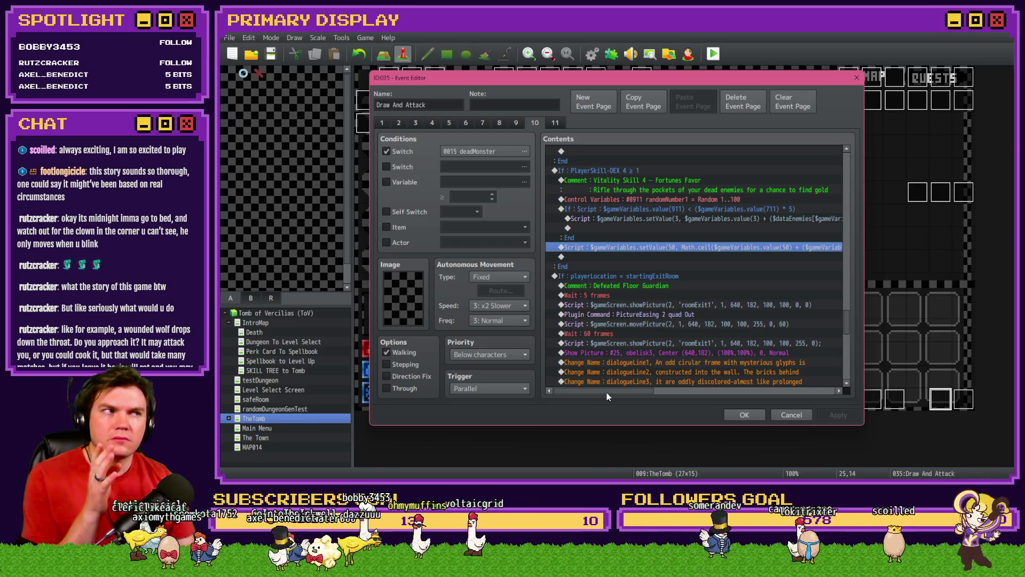
{"action": "scroll", "coordinate": [613, 388], "scroll_direction": "right", "scroll_amount": 1}
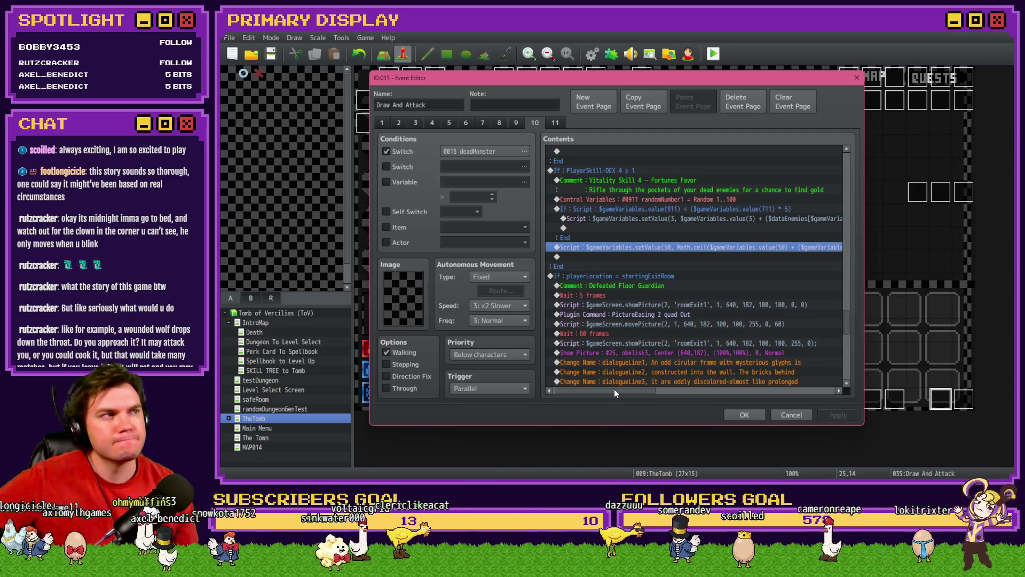
{"action": "mouse_move", "coordinate": [615, 390]}
{"action": "left_mouse_down"}
{"action": "mouse_move", "coordinate": [791, 400]}
{"action": "mouse_move", "coordinate": [612, 392]}
{"action": "left_mouse_up"}
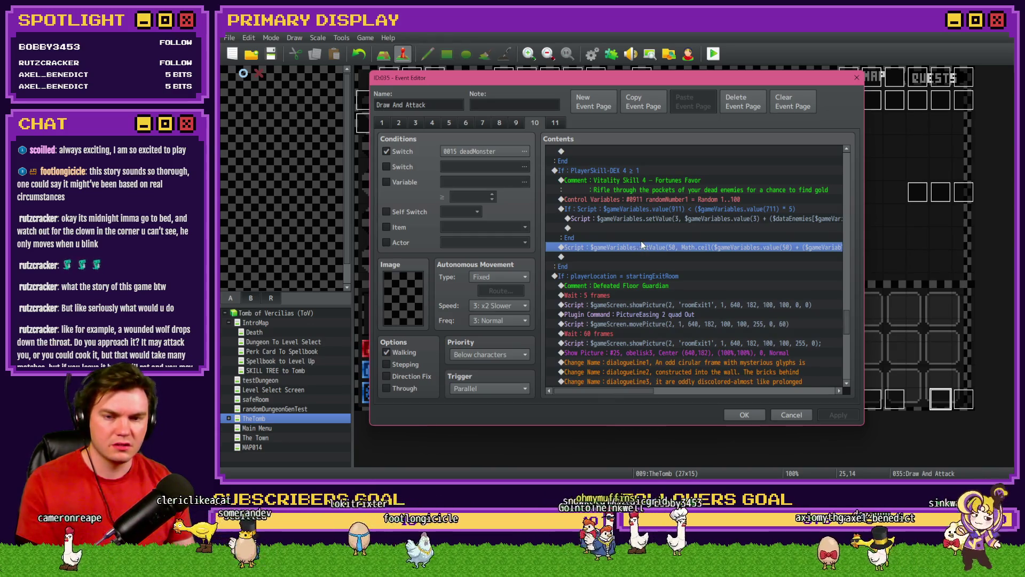
{"action": "key", "text": "Delete"}
Select the enemy-gold script line and bring up the Event Commands list.
{"action": "left_click", "coordinate": [678, 220]}
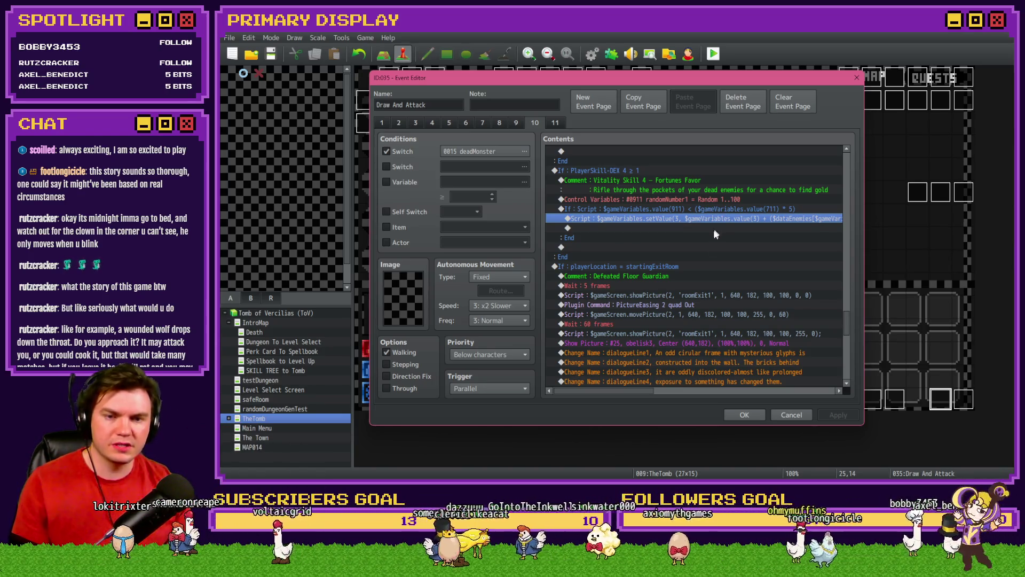
{"action": "left_click_drag", "start_coordinate": [630, 391], "coordinate": [678, 391]}
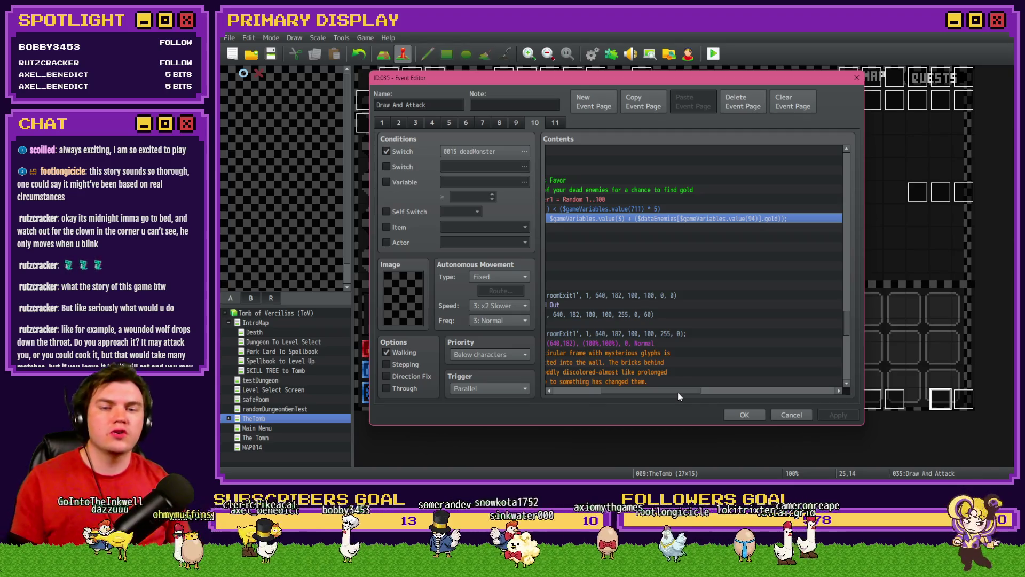
{"action": "left_click_drag", "start_coordinate": [678, 392], "coordinate": [630, 393]}
{"action": "double_click", "coordinate": [633, 227]}
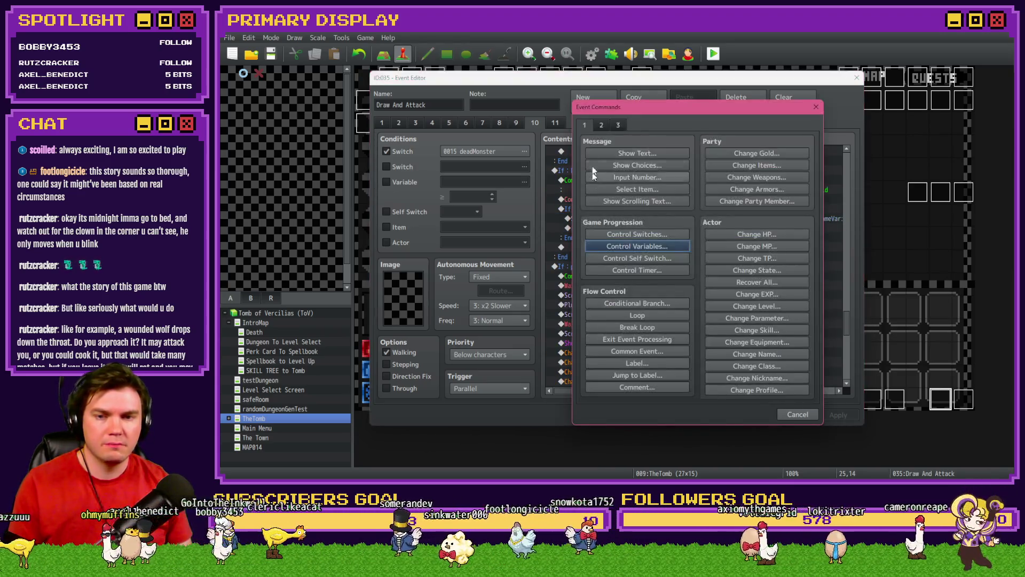
Look up perk_GoldGain(%) in Control Variables, cancel, and open the setValue(3…) gold script.
{"action": "left_click", "coordinate": [637, 247]}
{"action": "left_click", "coordinate": [694, 198]}
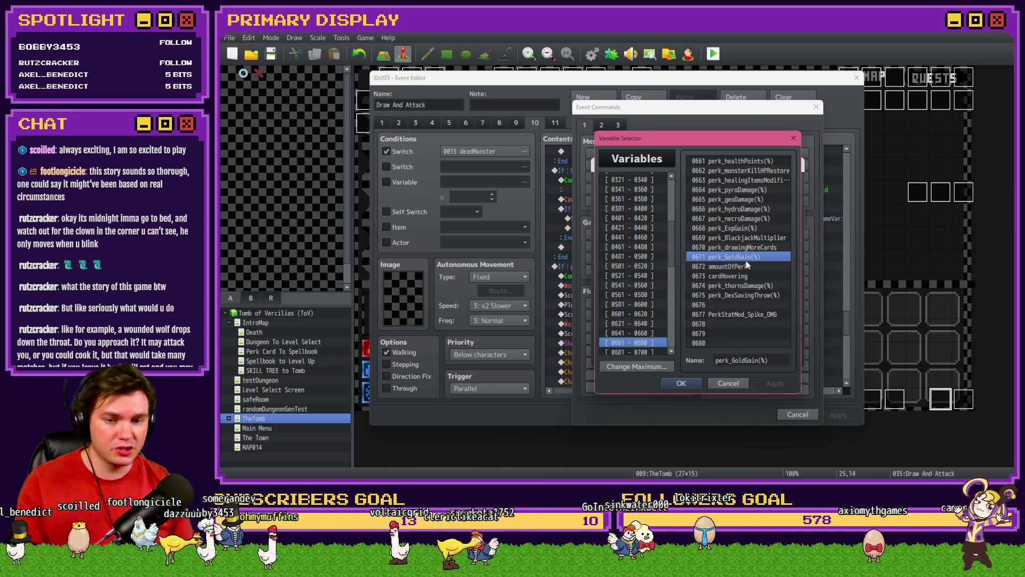
{"action": "key", "text": "Escape"}
{"action": "key", "text": "Escape"}
{"action": "key", "text": "Escape"}
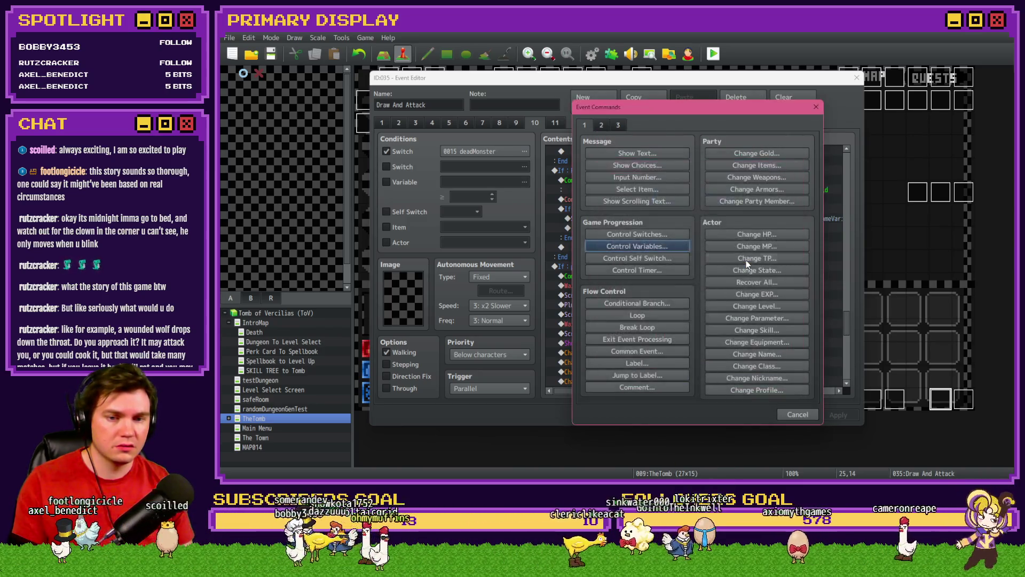
{"action": "double_click", "coordinate": [729, 218]}
{"action": "left_click", "coordinate": [693, 206]}
{"action": "left_click", "coordinate": [767, 206]}
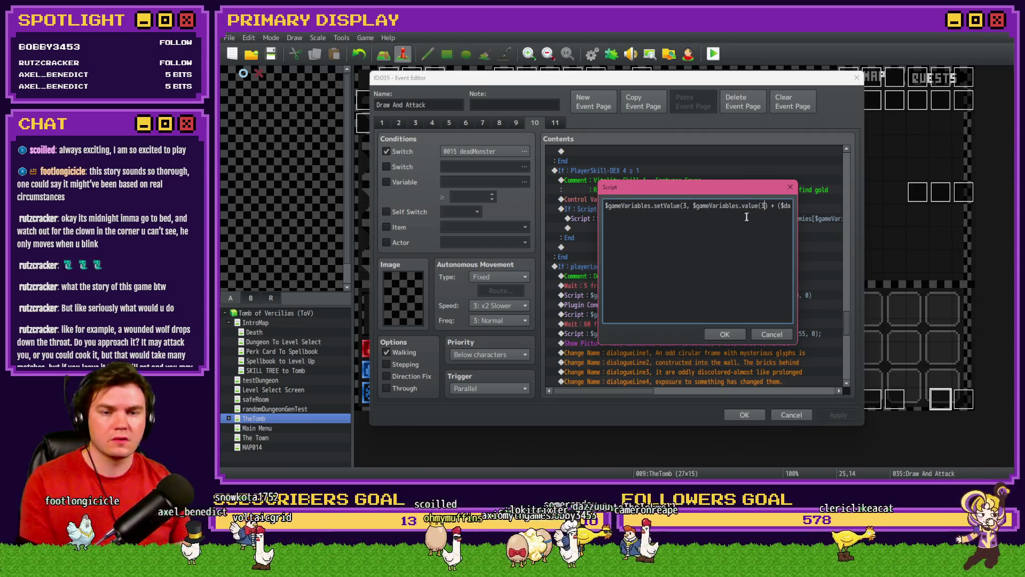
Append a ' +' after the $dataEnemies[$gameVariables.value(94)].gold term.
{"action": "key", "text": "Right"}
{"action": "key", "text": "Right"}
{"action": "key", "text": "Right"}
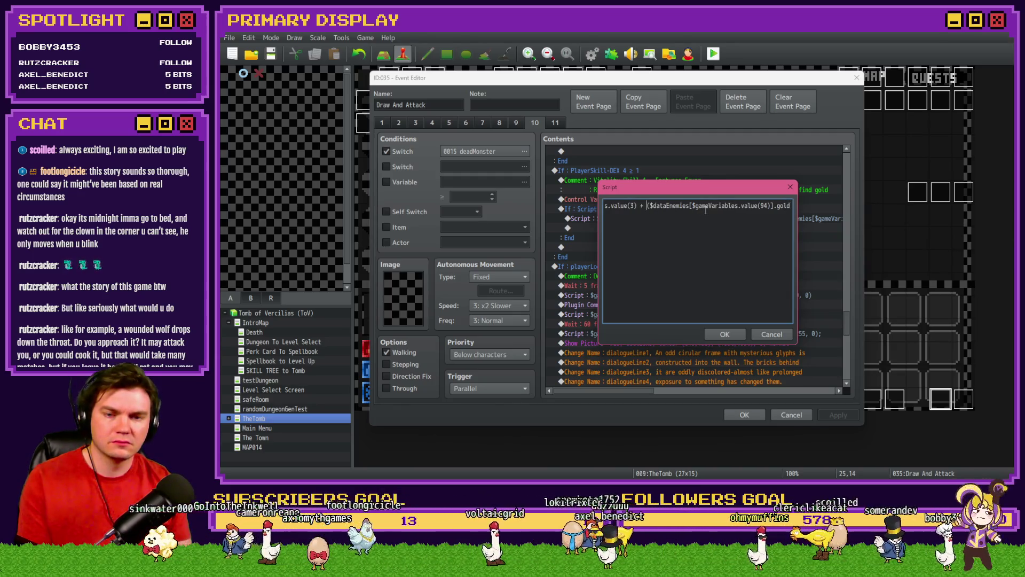
{"action": "type", "text": "("}
{"action": "key", "text": "End"}
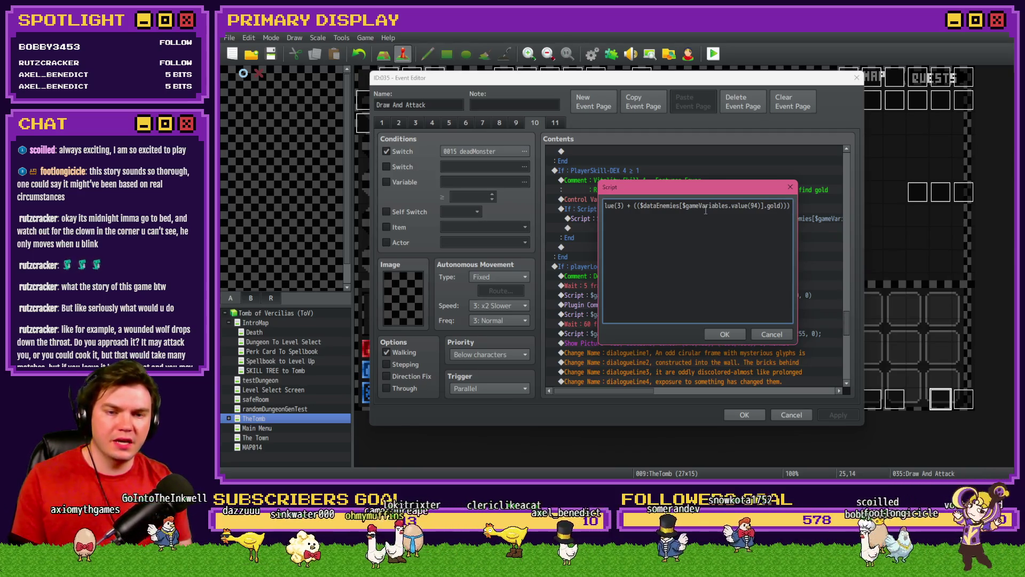
{"action": "key", "text": "BackSpace"}
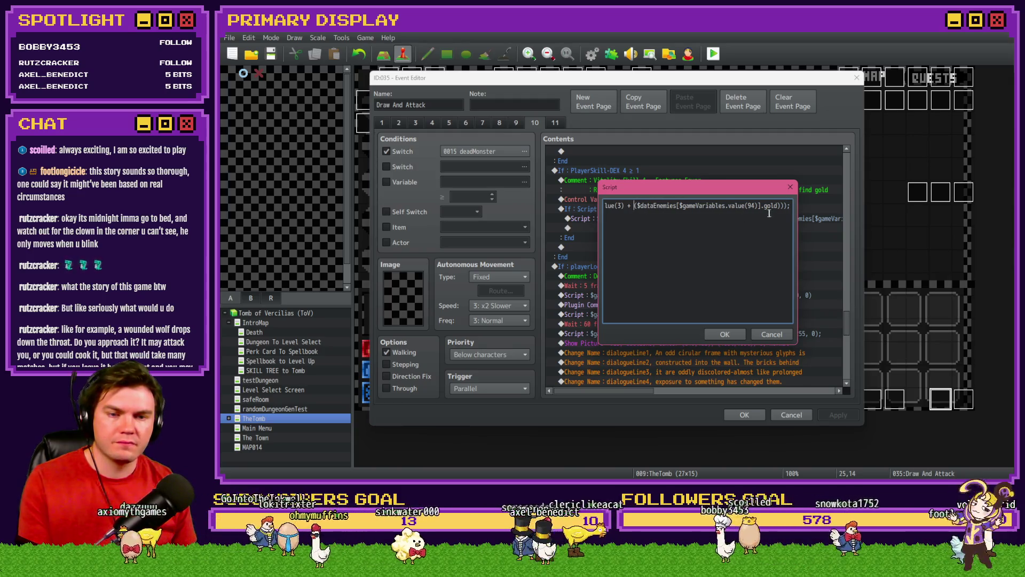
{"action": "left_click_drag", "start_coordinate": [748, 206], "coordinate": [761, 206]}
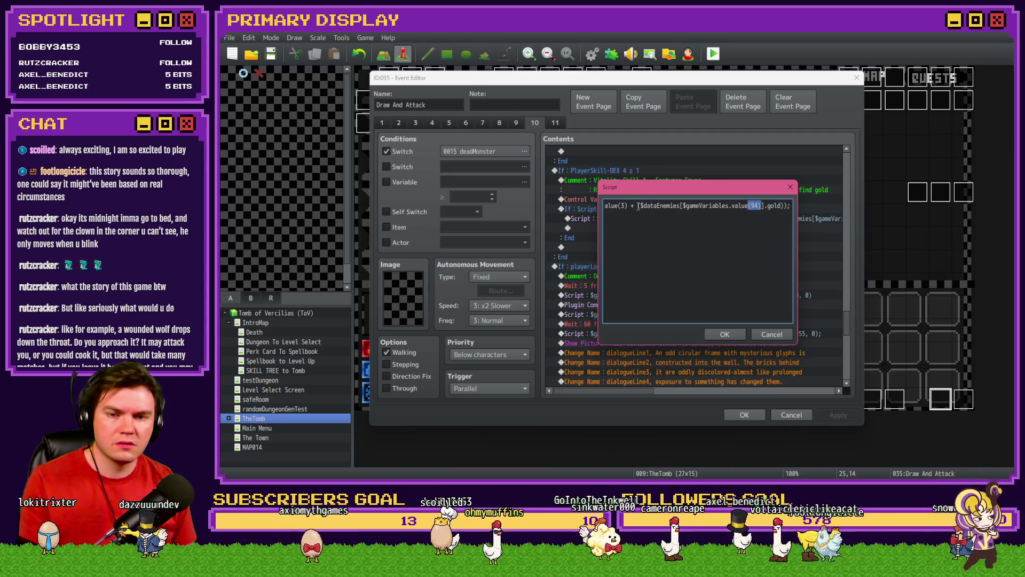
{"action": "left_click_drag", "start_coordinate": [638, 206], "coordinate": [784, 206]}
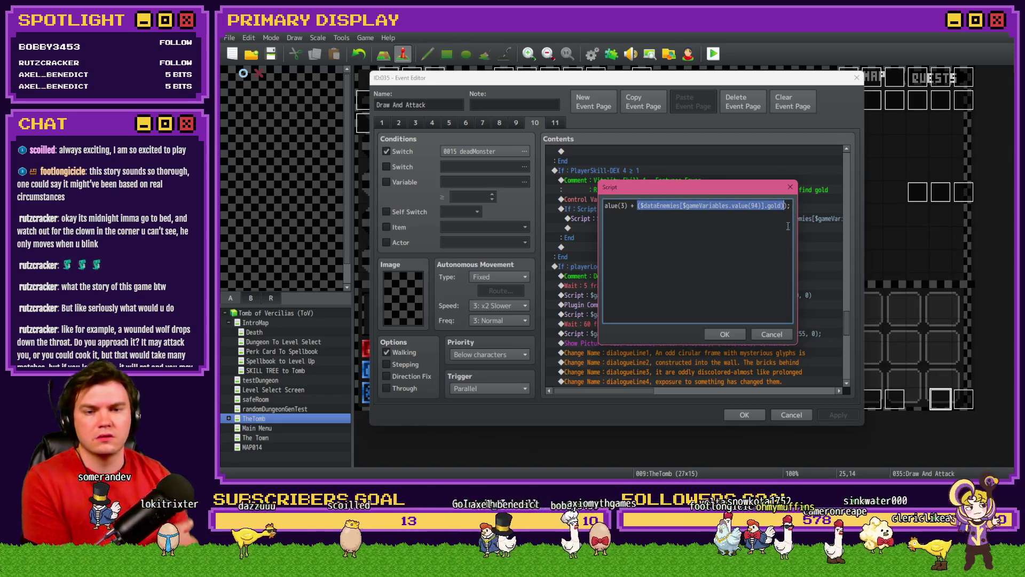
{"action": "left_click", "coordinate": [785, 206]}
{"action": "type", "text": ")"}
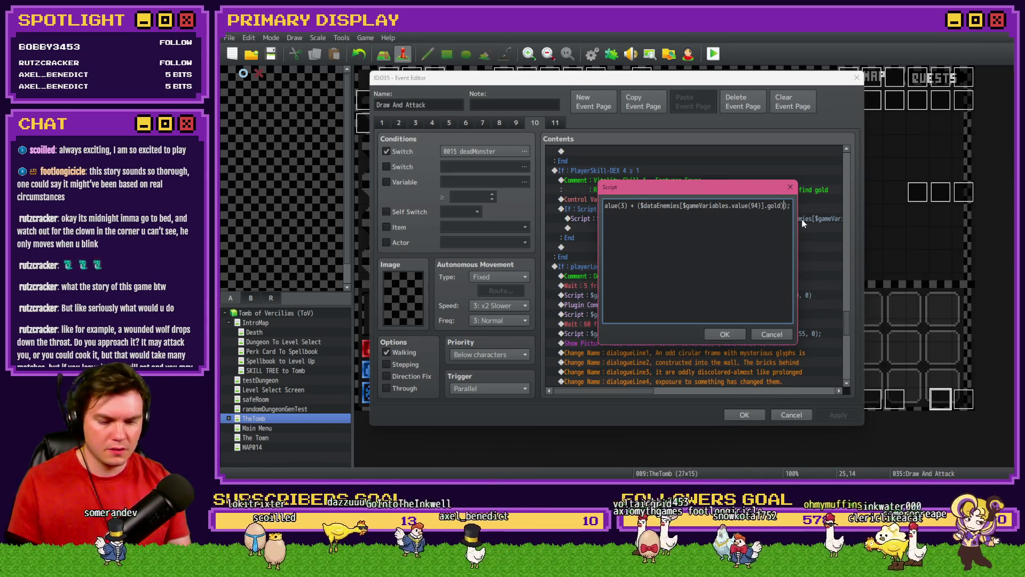
{"action": "type", "text": "+"}
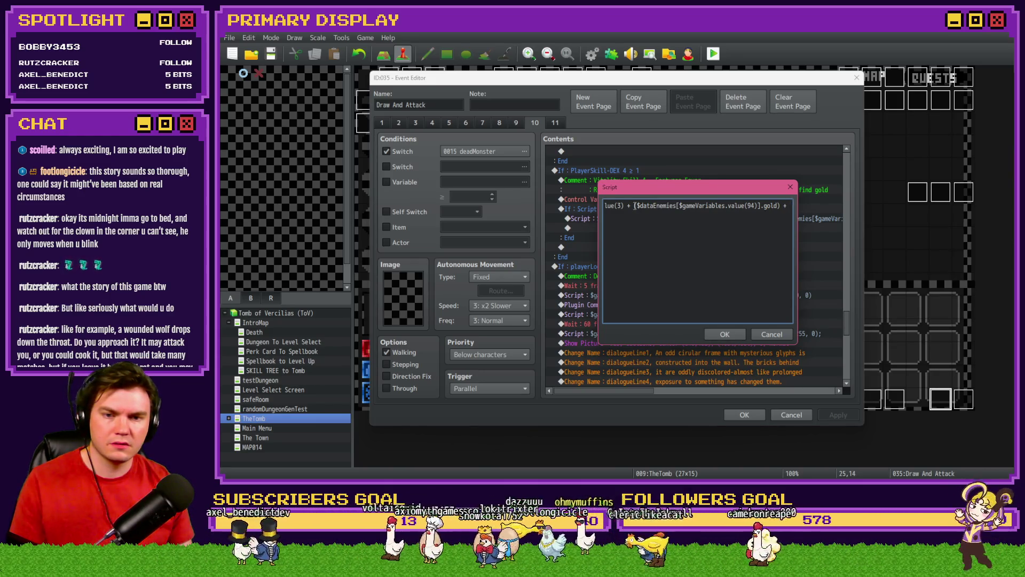
Paste a second copy of the enemy gold term after the plus, wrapped in parentheses.
{"action": "left_click_drag", "start_coordinate": [635, 206], "coordinate": [780, 207]}
{"action": "key", "text": "ctrl+c"}
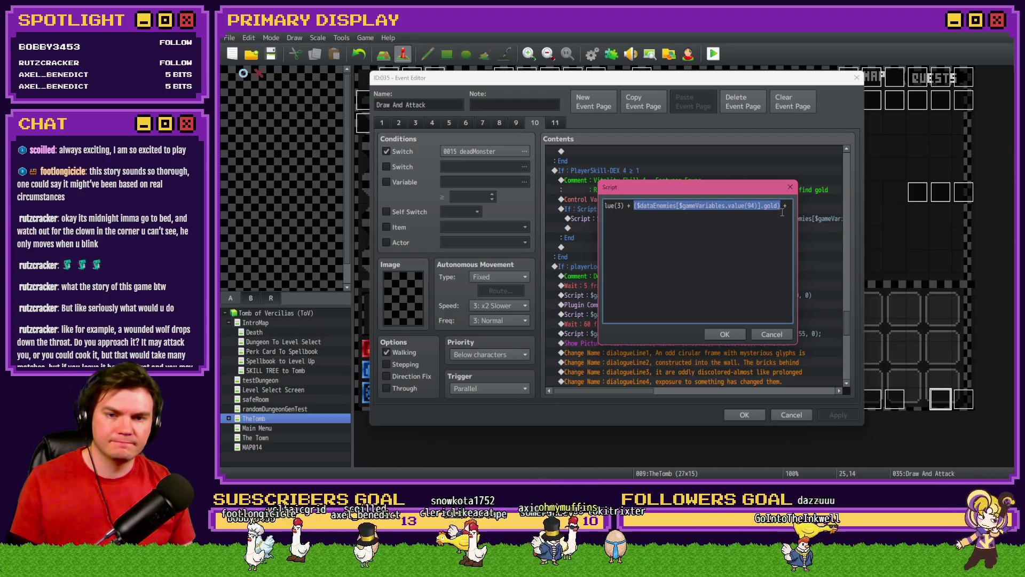
{"action": "left_click", "coordinate": [786, 207]}
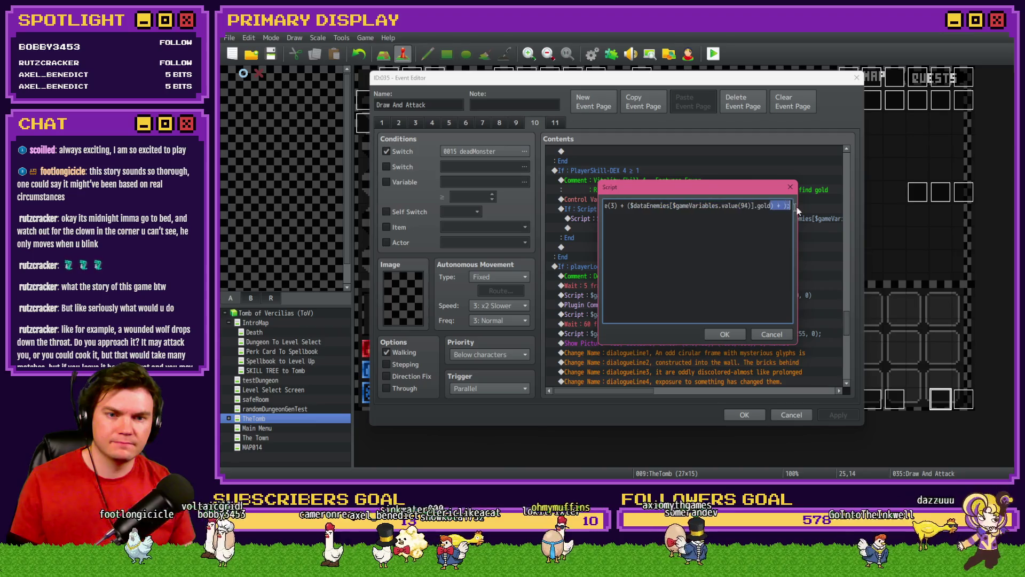
{"action": "key", "text": "ctrl+v"}
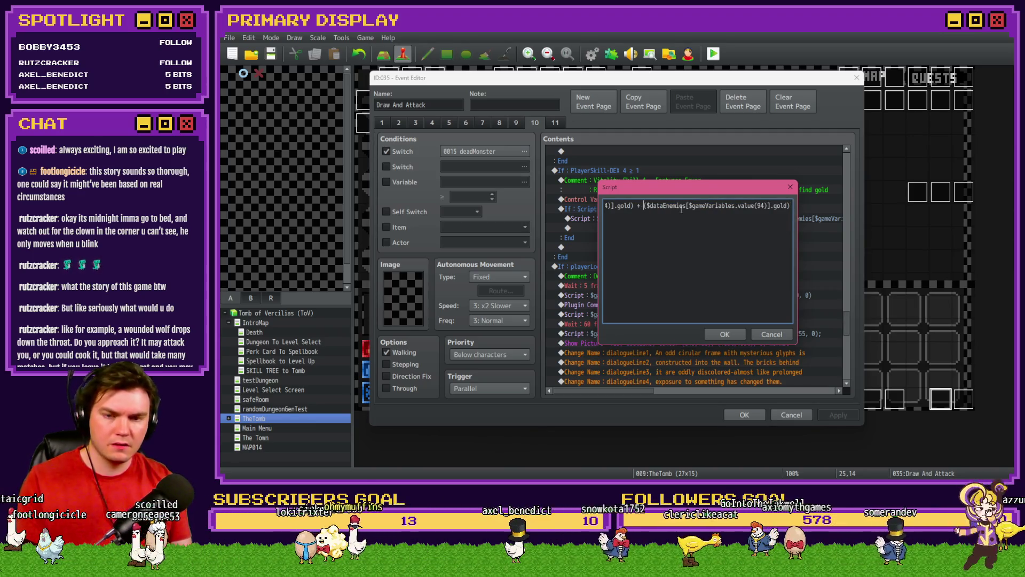
{"action": "type", "text": "("}
{"action": "left_click", "coordinate": [785, 207]}
{"action": "type", "text": ")"}
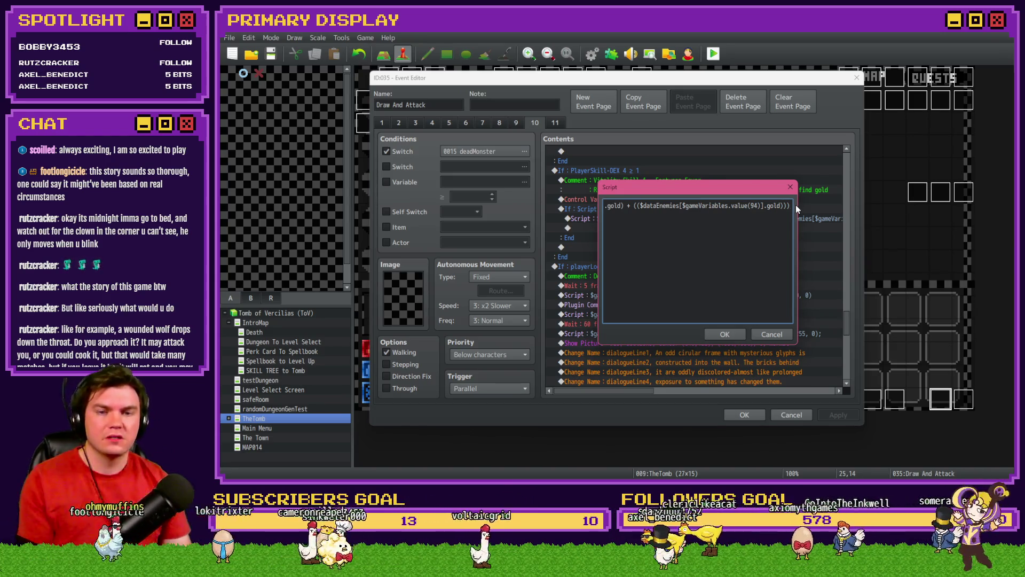
{"action": "key", "text": "Home"}
Multiply the enemy gold expression by $gameVariables.value(711) and close the Script dialog.
{"action": "left_click", "coordinate": [717, 207]}
{"action": "key", "text": "Right"}
{"action": "key", "text": "Right"}
{"action": "key", "text": "Right"}
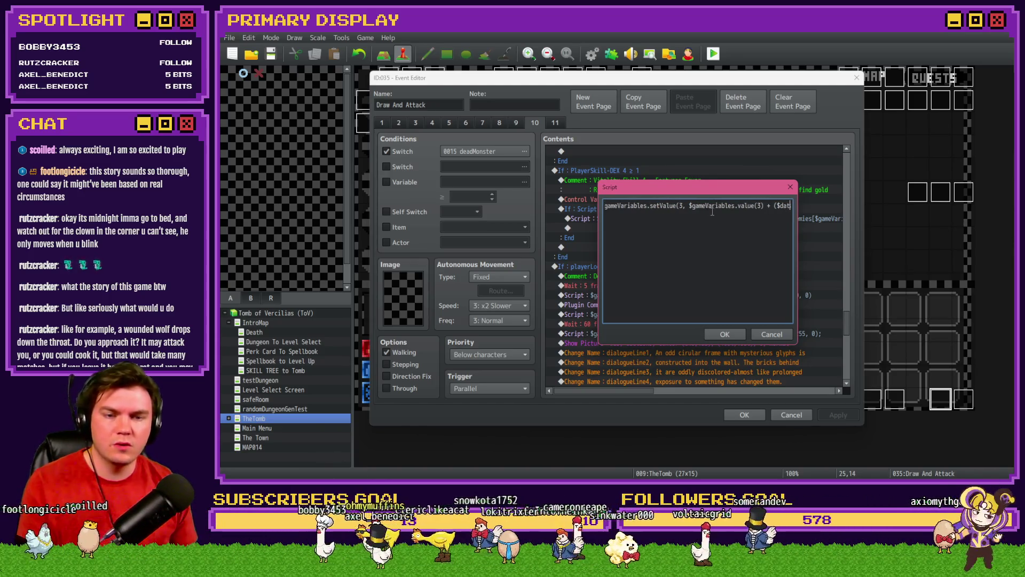
{"action": "type", "text": "+ ($dataEnemies["}
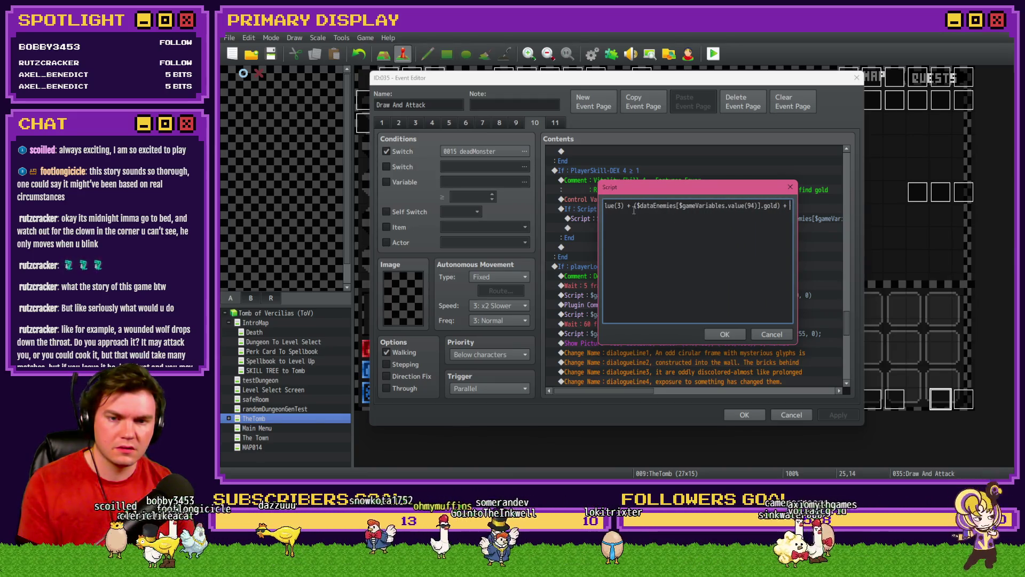
{"action": "left_click_drag", "start_coordinate": [634, 207], "coordinate": [779, 207]}
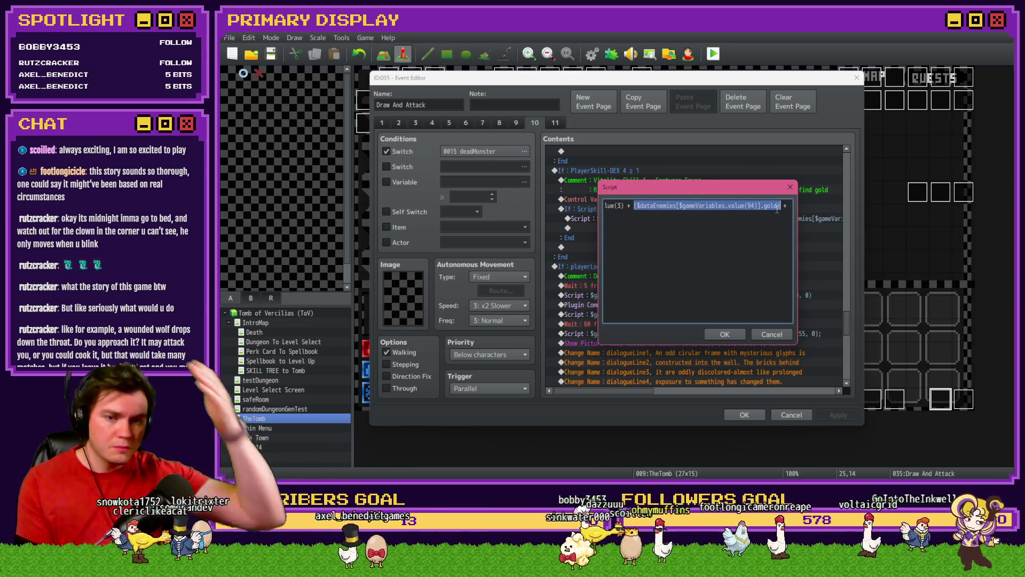
{"action": "key", "text": "Right"}
{"action": "key", "text": "Right"}
{"action": "key", "text": "Right"}
{"action": "key", "text": "Right"}
{"action": "key", "text": "Right"}
{"action": "key", "text": "Right"}
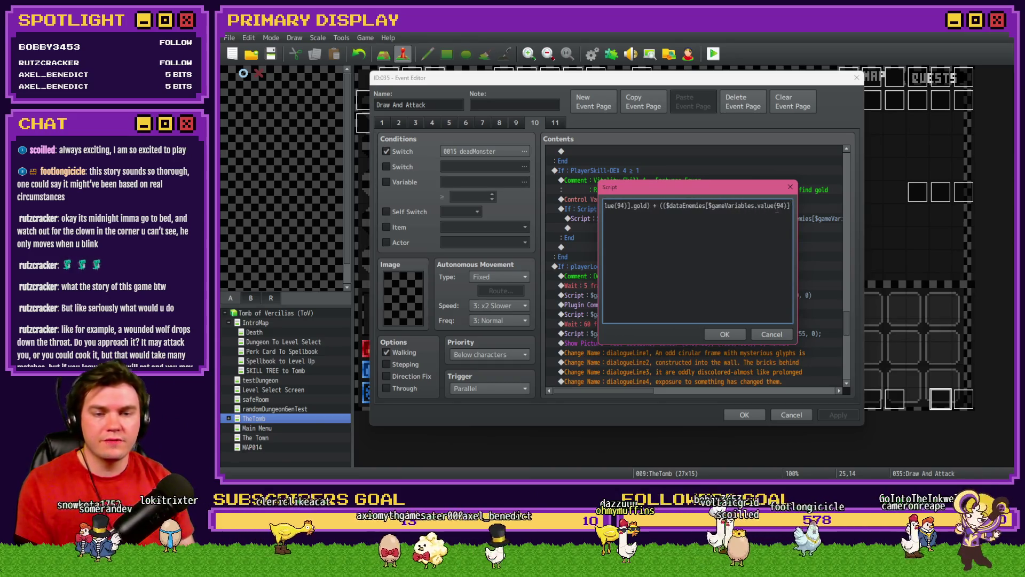
{"action": "left_click_drag", "start_coordinate": [637, 205], "coordinate": [777, 206]}
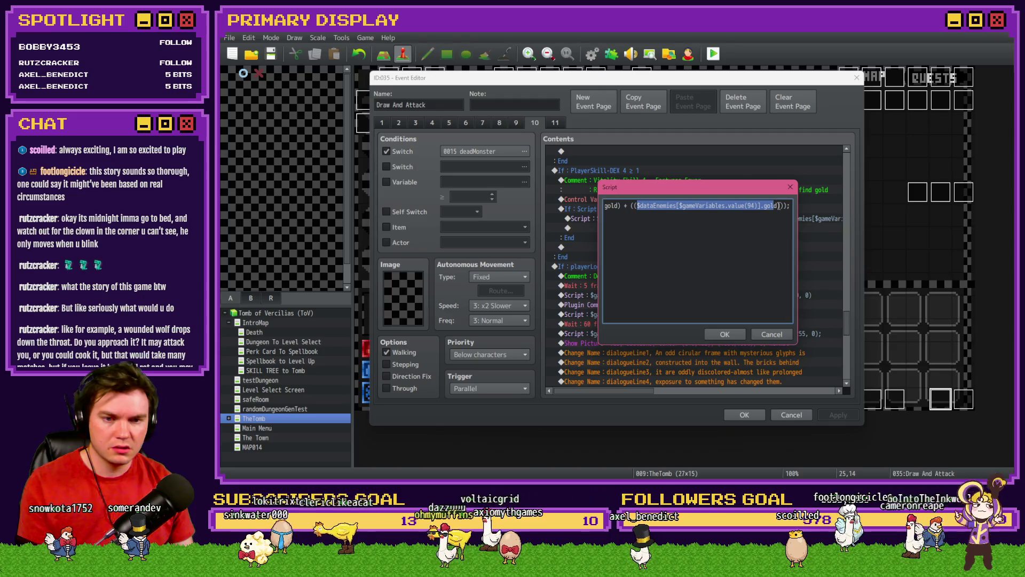
{"action": "left_click", "coordinate": [787, 206]}
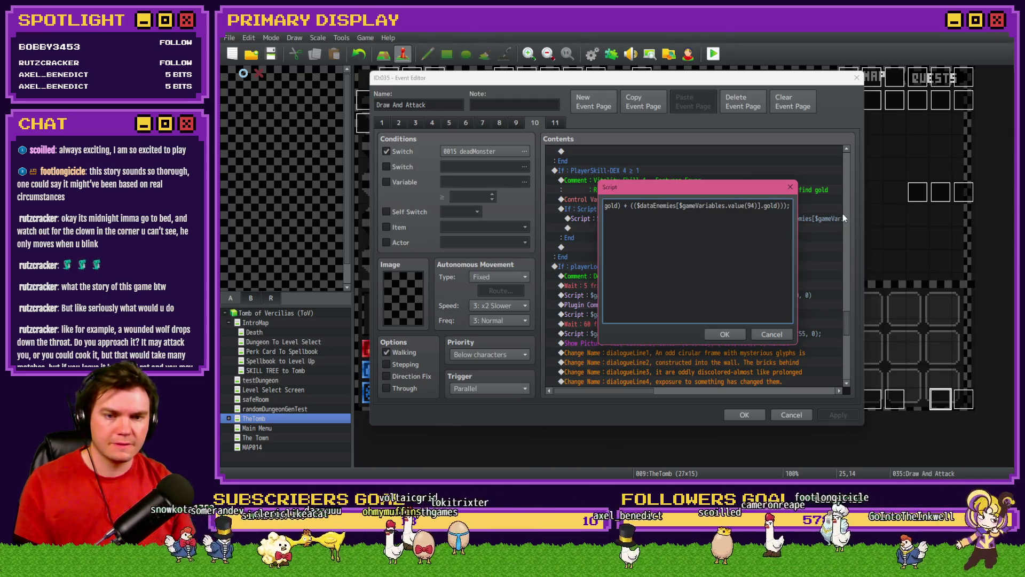
{"action": "type", "text": ")"}
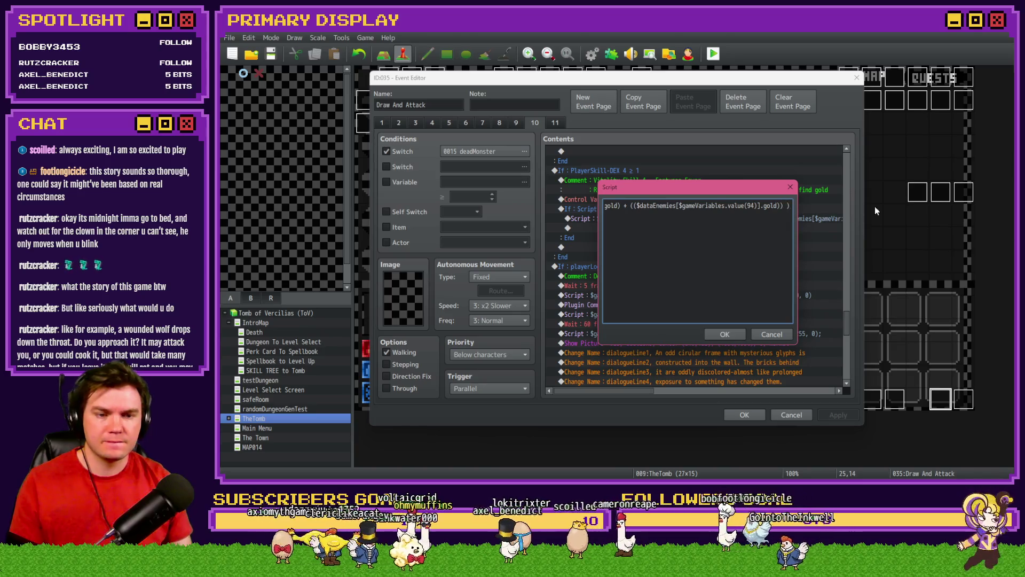
{"action": "type", "text": "*"}
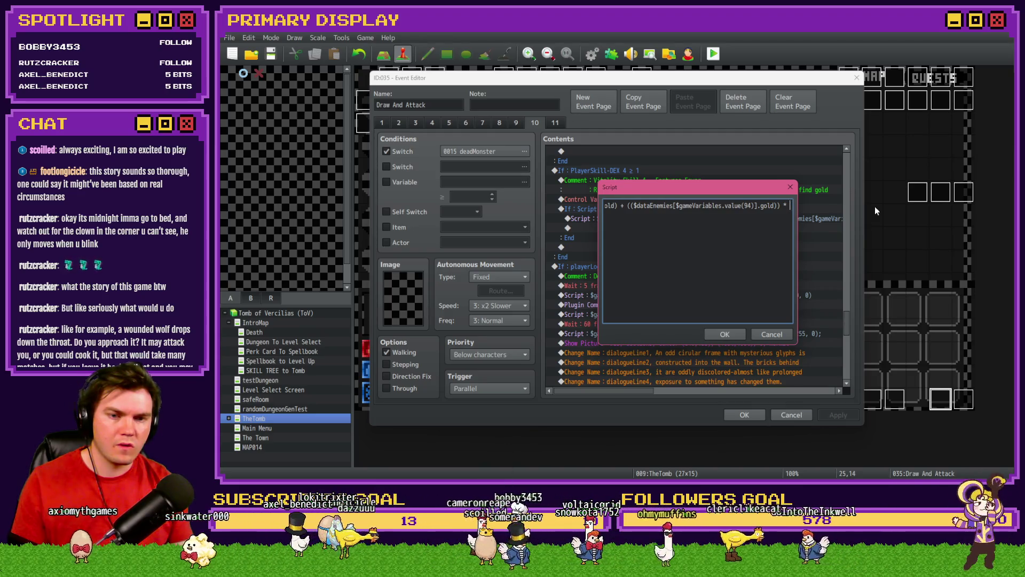
{"action": "type", "text": "$g"}
{"action": "type", "text": "ameVari"}
{"action": "type", "text": "ables.value("}
{"action": "type", "text": ")"}
{"action": "type", "text": "711"}
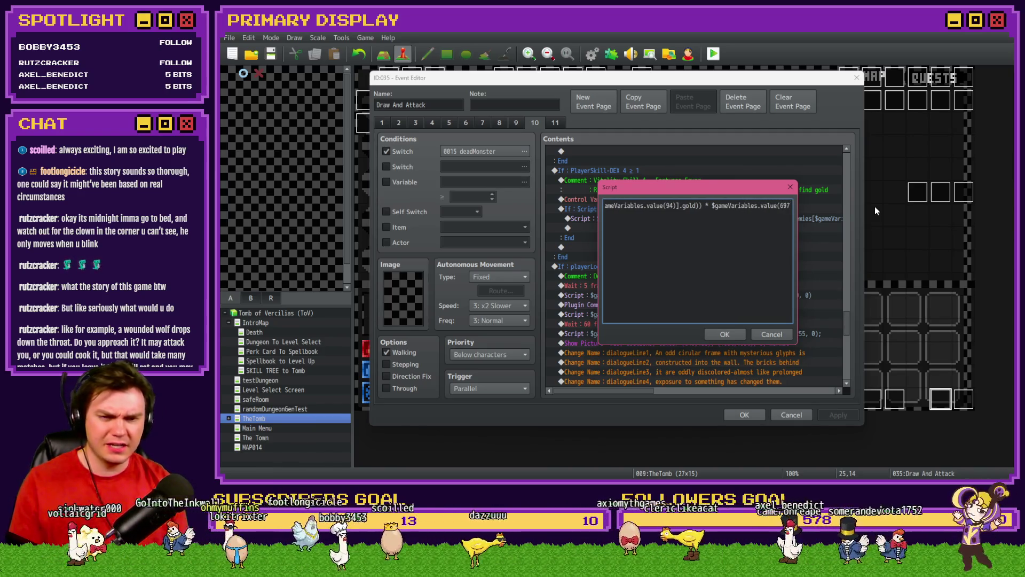
{"action": "left_click", "coordinate": [724, 334]}
Look up perk_GoldGain's variable number (671) in the Variable Selector, then turn the temporary condition off.
{"action": "left_click", "coordinate": [387, 182]}
{"action": "left_click", "coordinate": [480, 182]}
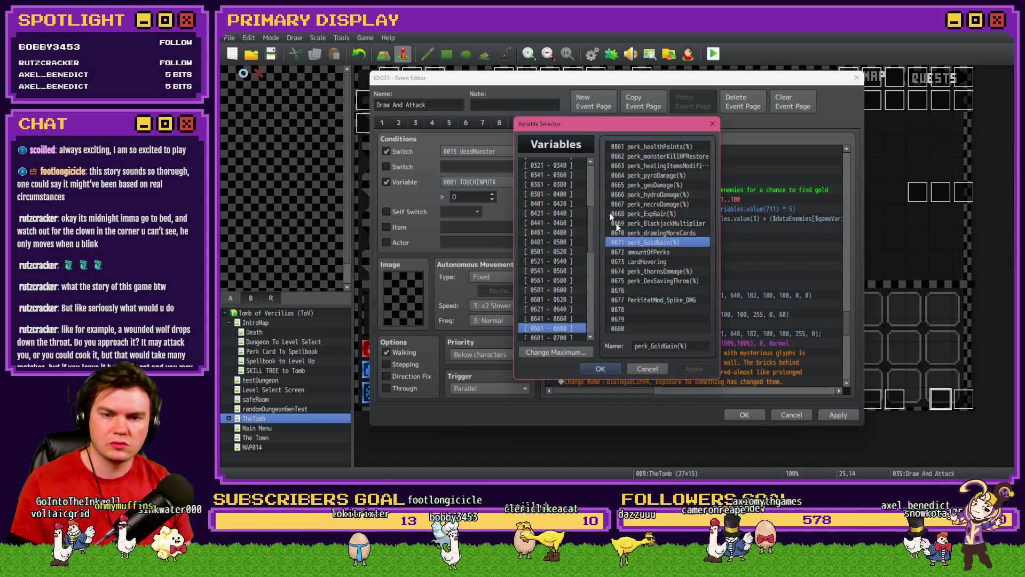
{"action": "key", "text": "Escape"}
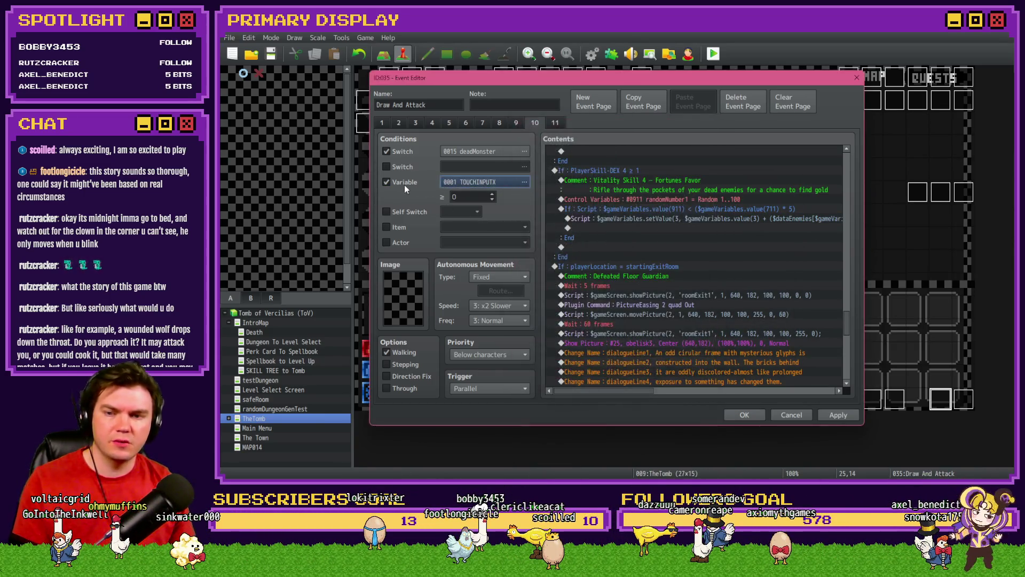
{"action": "left_click", "coordinate": [404, 182]}
Change the Fortunes Favor gold script from variable 697 to ($gameVariables.value(671) / 100).
{"action": "double_click", "coordinate": [694, 219]}
{"action": "double_click", "coordinate": [774, 205]}
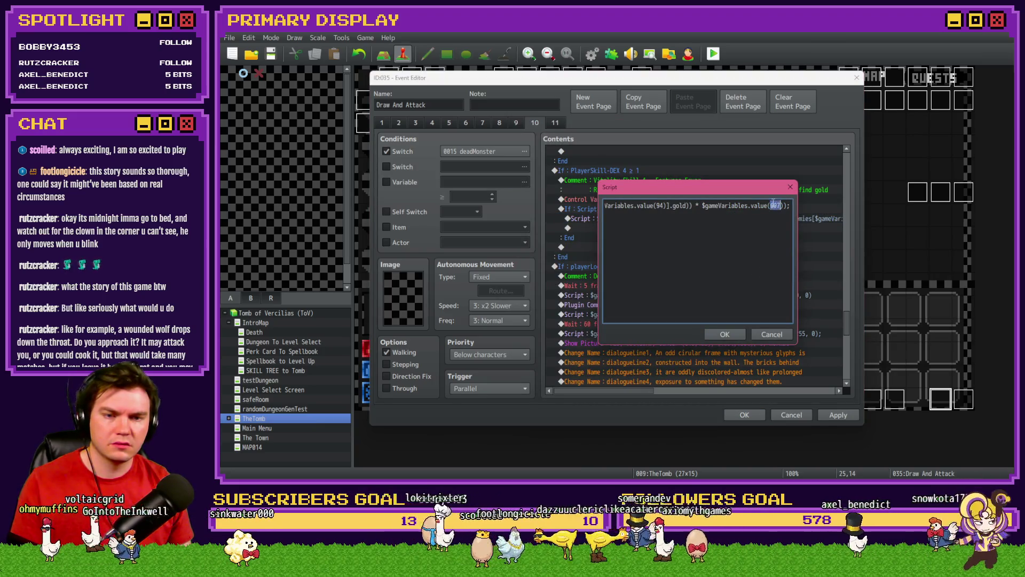
{"action": "type", "text": "671"}
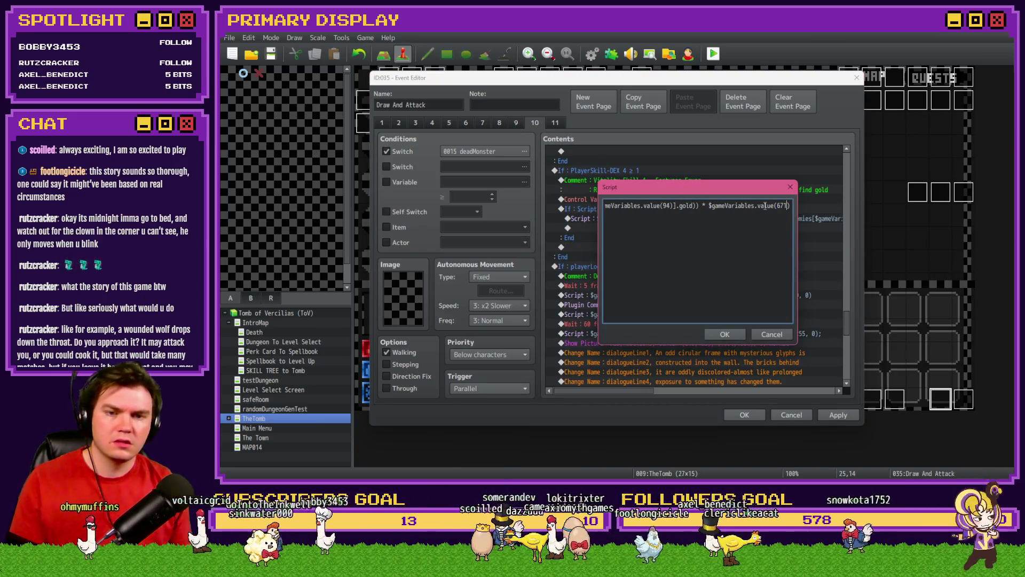
{"action": "type", "text": ";"}
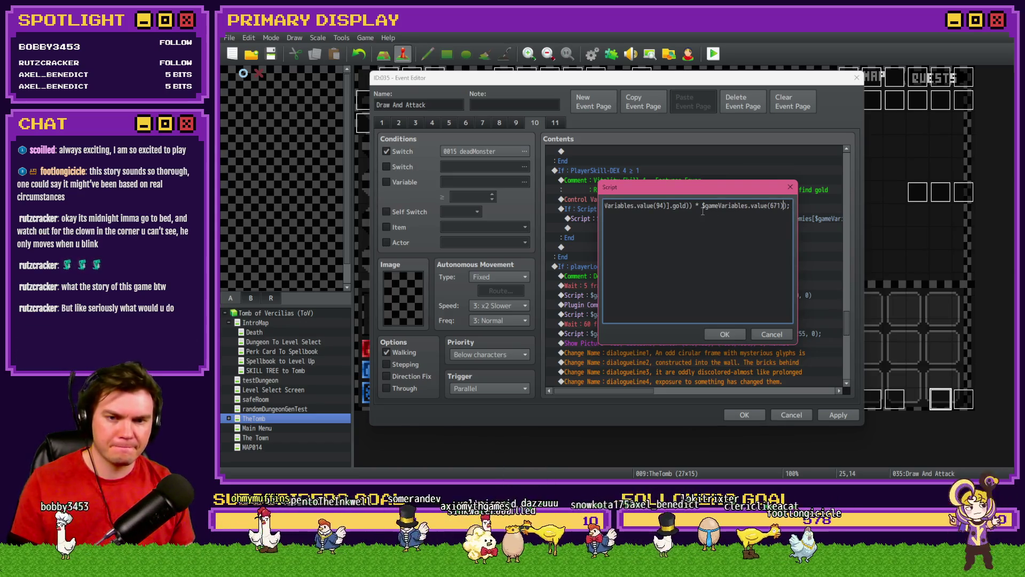
{"action": "type", "text": "("}
{"action": "key", "text": "End"}
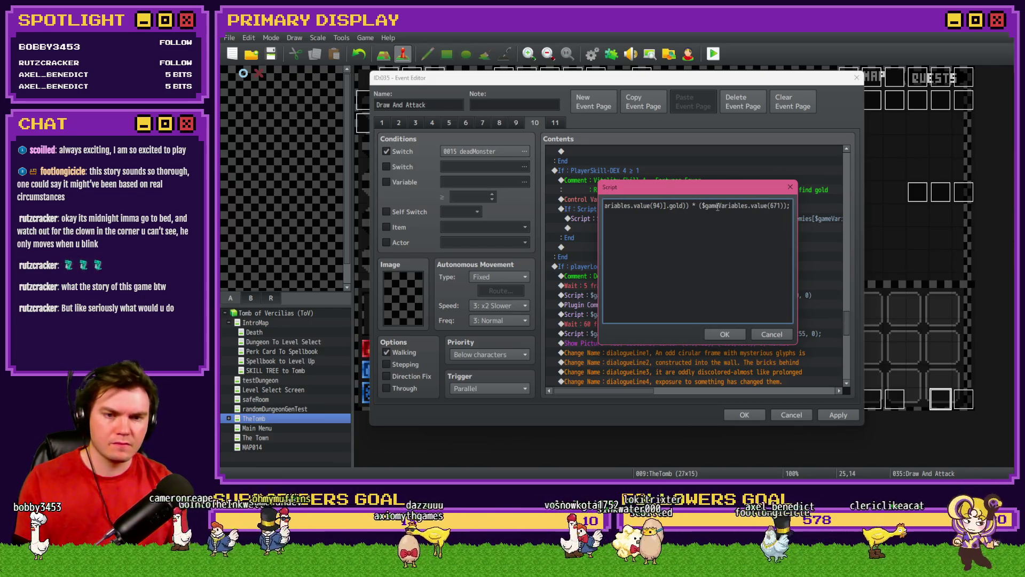
{"action": "key", "text": "BackSpace"}
{"action": "type", "text": ")"}
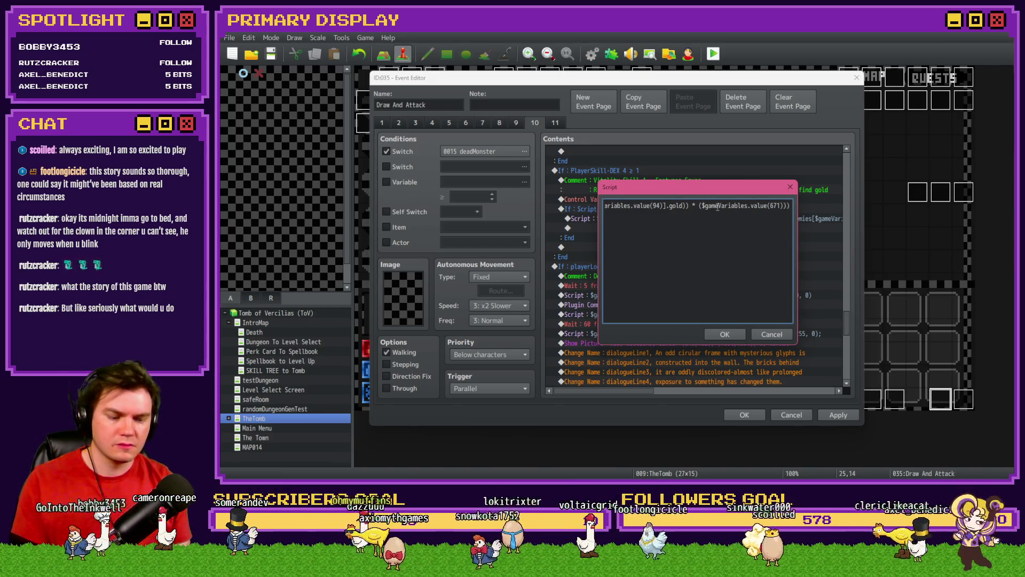
{"action": "type", "text": " / 100"}
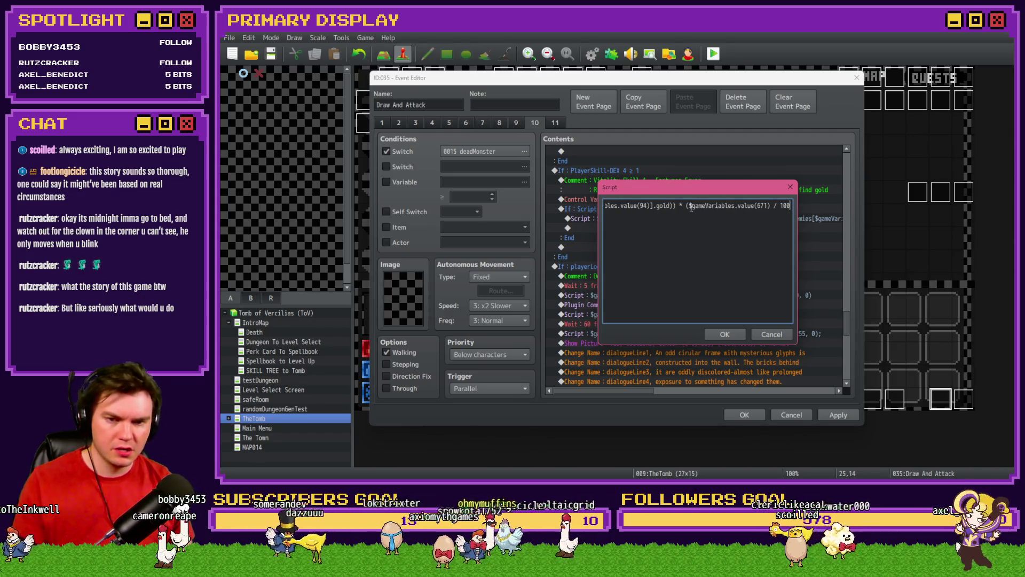
{"action": "left_click_drag", "start_coordinate": [687, 206], "coordinate": [783, 205]}
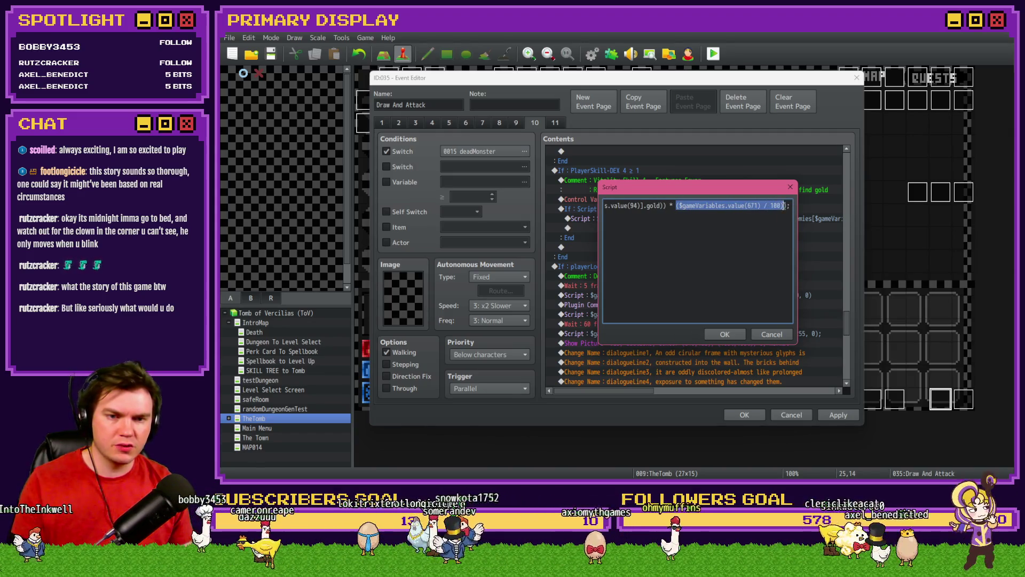
{"action": "left_click", "coordinate": [663, 207]}
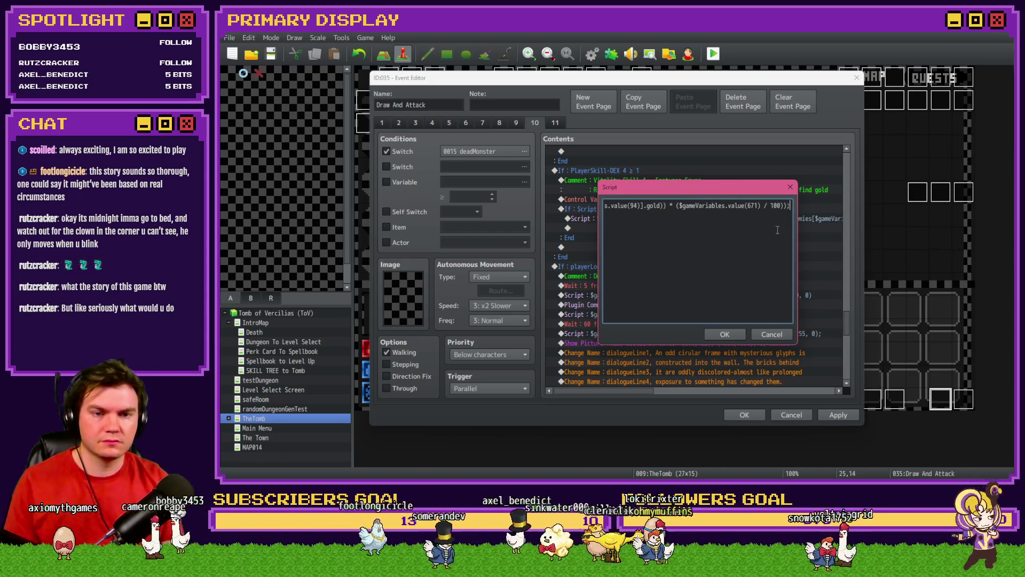
{"action": "key", "text": "ctrl+a"}
Save the Draw And Attack script edit and create test event EV006 holding a pasted copy of the gold script.
{"action": "left_click", "coordinate": [724, 332]}
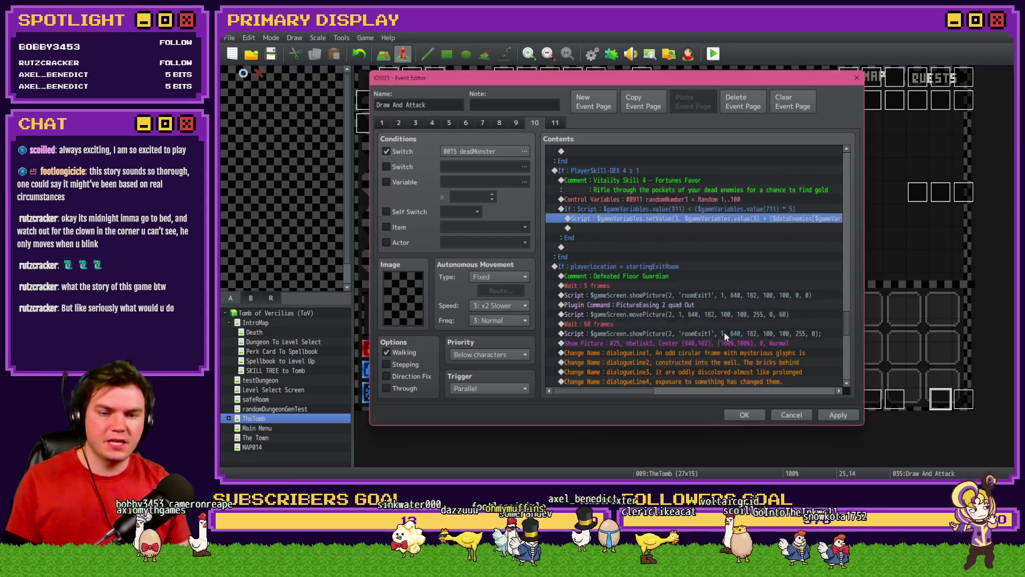
{"action": "left_click", "coordinate": [744, 415]}
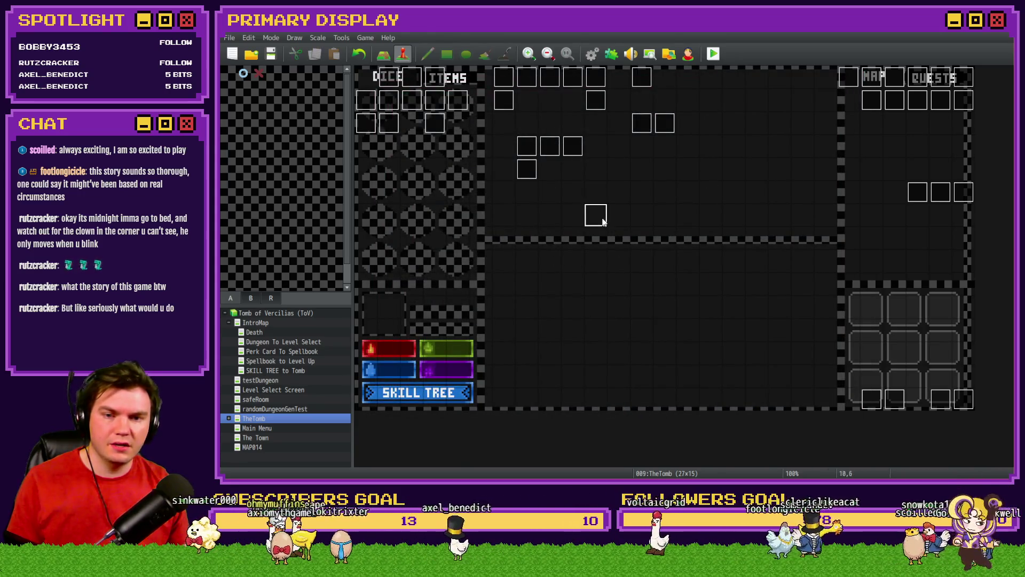
{"action": "double_click", "coordinate": [602, 220]}
{"action": "double_click", "coordinate": [702, 340]}
{"action": "left_click", "coordinate": [619, 125]}
{"action": "left_click", "coordinate": [757, 375]}
{"action": "key", "text": "ctrl+v"}
{"action": "left_click", "coordinate": [722, 338]}
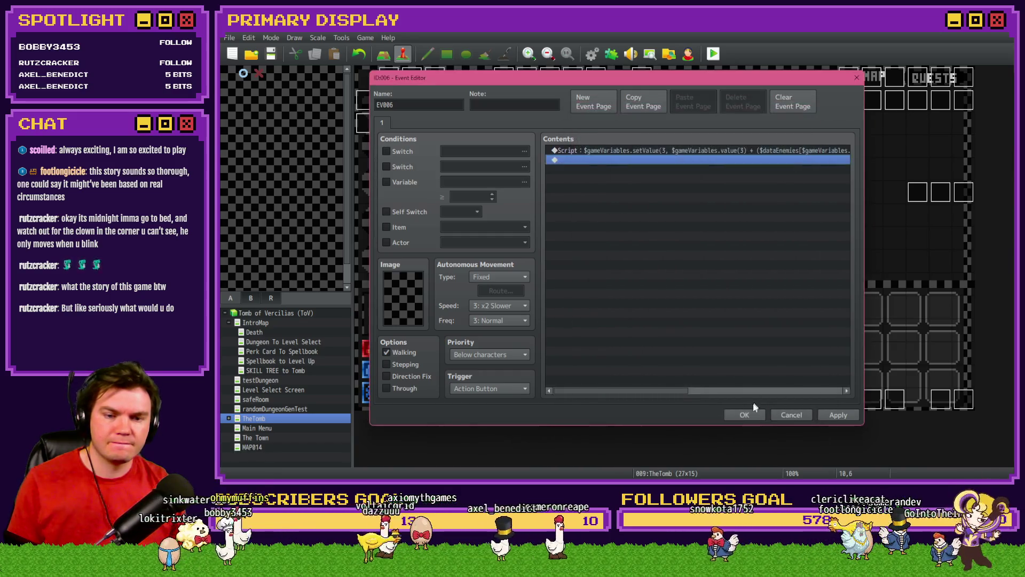
{"action": "left_click", "coordinate": [755, 415]}
Glance through the Int/Movement event, then switch to the Perk Card To Spellbook map.
{"action": "double_click", "coordinate": [399, 85]}
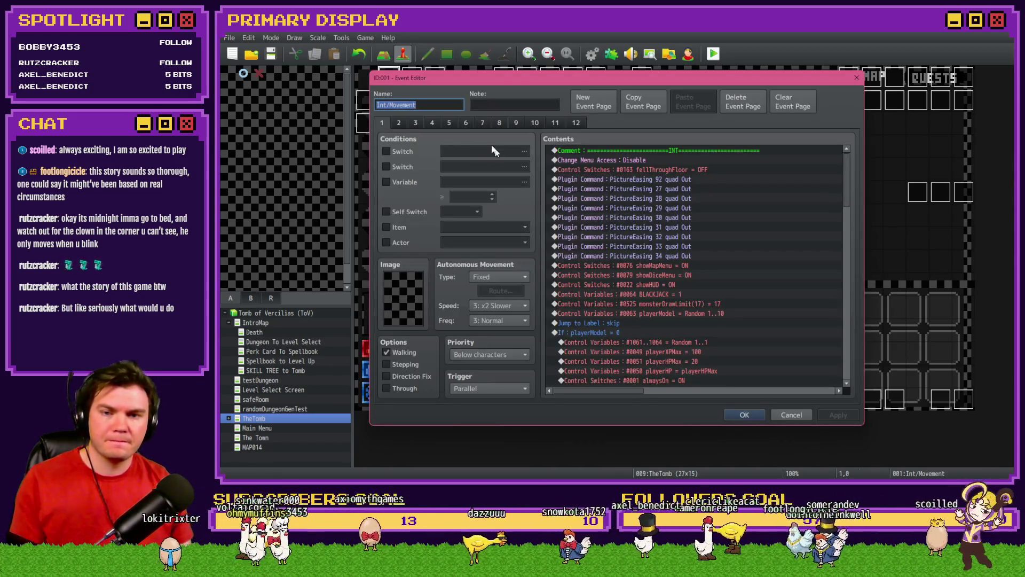
{"action": "scroll", "coordinate": [694, 267], "scroll_direction": "down", "scroll_amount": 5}
{"action": "key", "text": "Escape"}
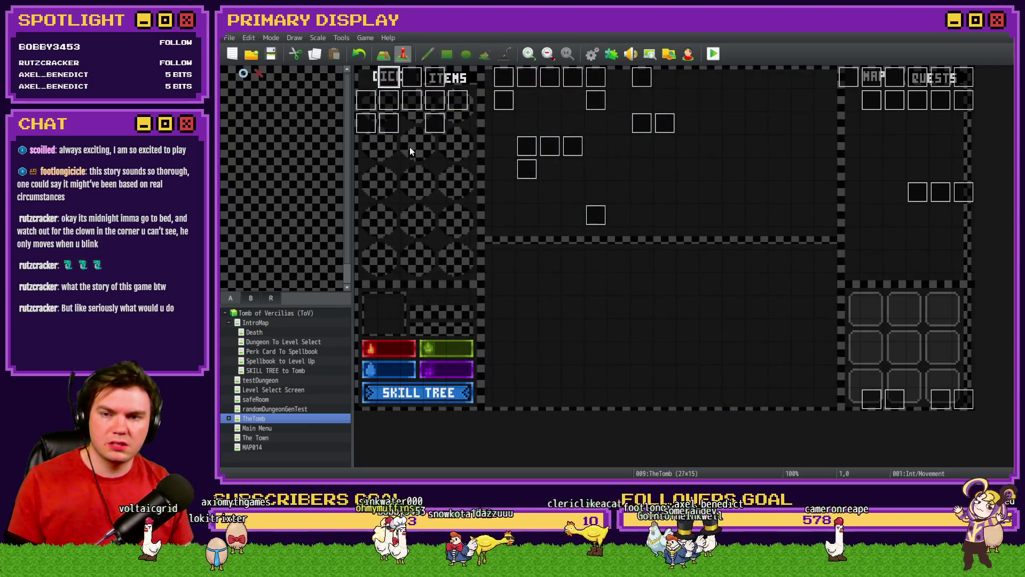
{"action": "left_click", "coordinate": [276, 353]}
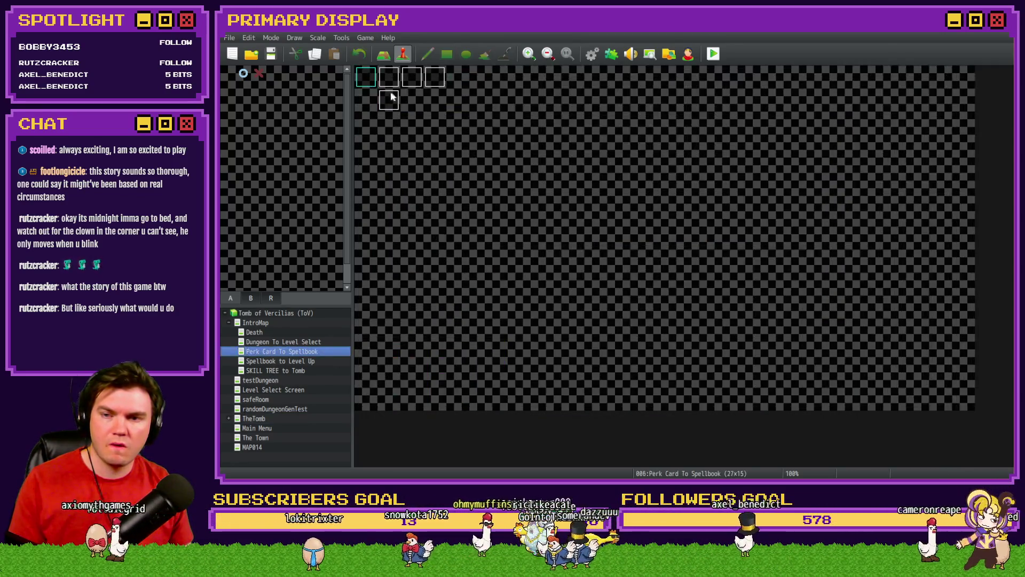
Take the n1 key-press branch from the Selecting Perk event, then reopen TheTomb's EV006.
{"action": "double_click", "coordinate": [390, 78]}
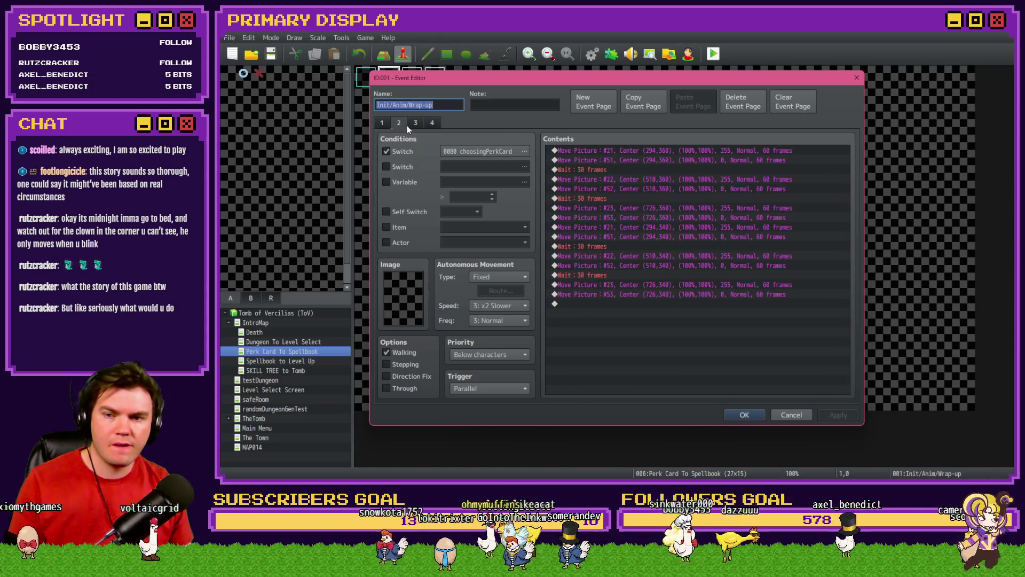
{"action": "key", "text": "Escape"}
{"action": "double_click", "coordinate": [411, 77]}
{"action": "left_click", "coordinate": [620, 150]}
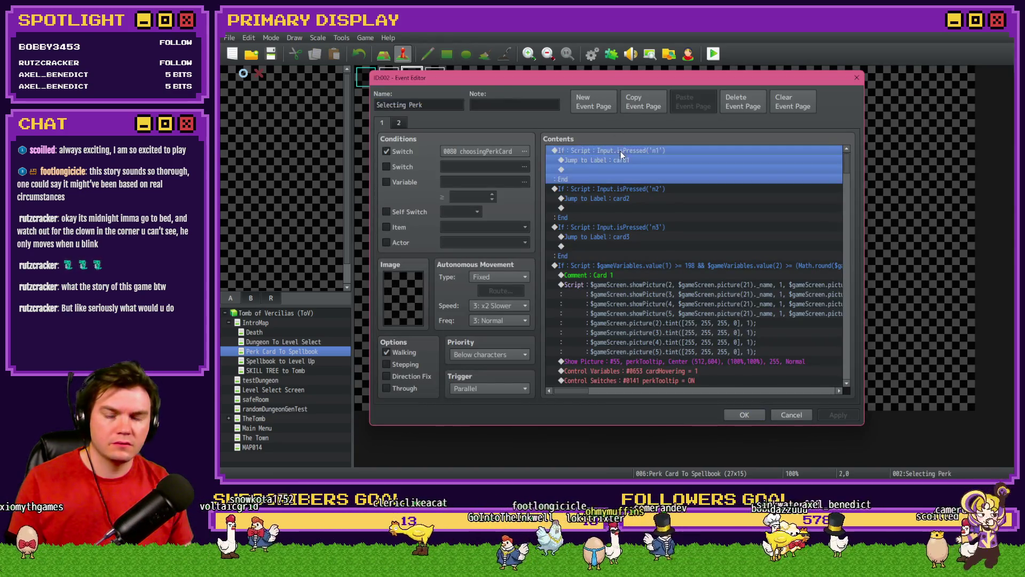
{"action": "double_click", "coordinate": [620, 150]}
{"action": "key", "text": "Escape"}
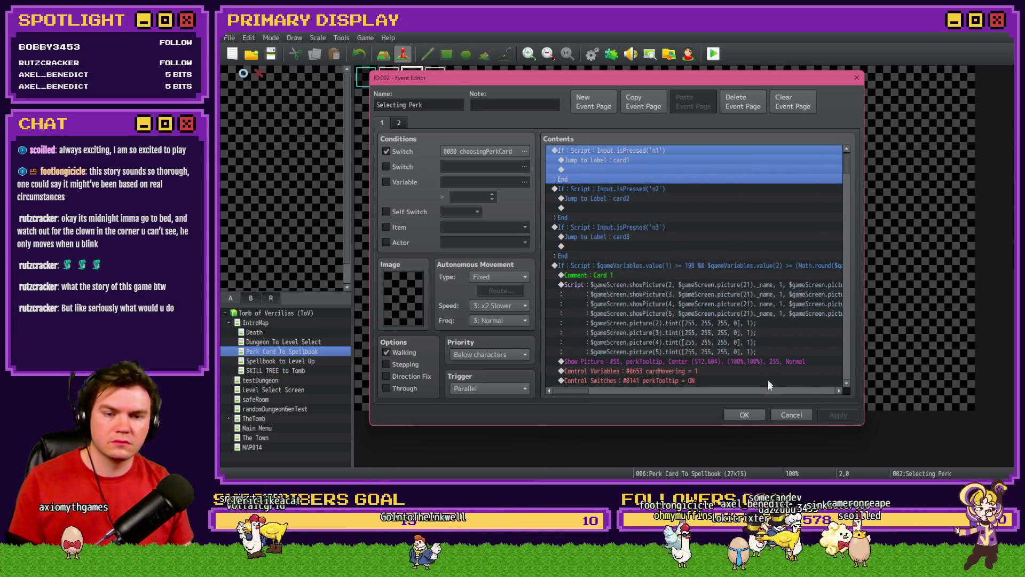
{"action": "left_click", "coordinate": [792, 415]}
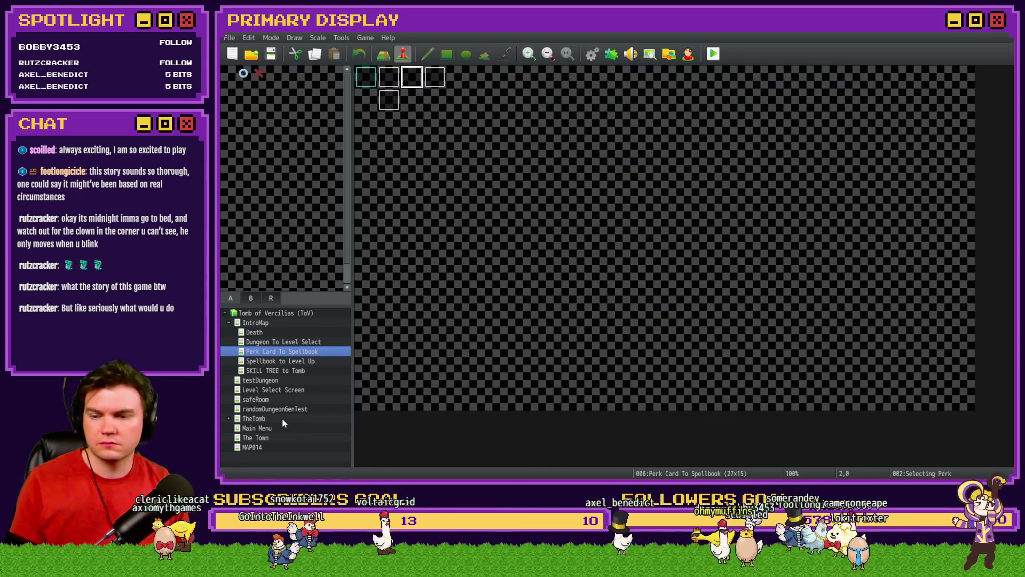
{"action": "left_click", "coordinate": [282, 417]}
{"action": "double_click", "coordinate": [590, 227]}
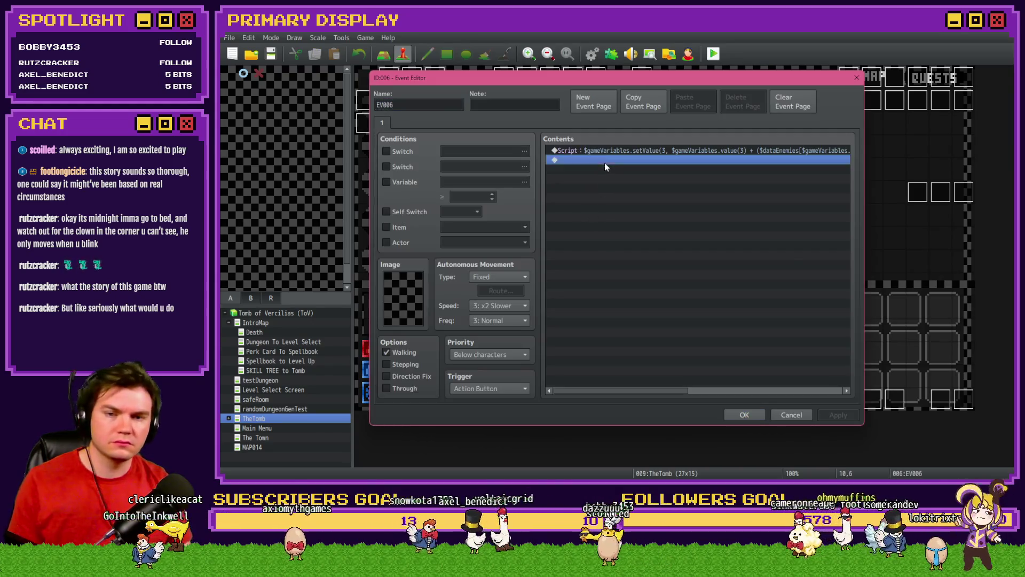
Change the pasted key-press condition from 'n1' to 'm'.
{"action": "double_click", "coordinate": [607, 159]}
{"action": "left_click", "coordinate": [688, 311]}
{"action": "left_click", "coordinate": [735, 312]}
{"action": "key", "text": "BackSpace"}
{"action": "key", "text": "BackSpace"}
{"action": "type", "text": "m"}
{"action": "key", "text": "Return"}
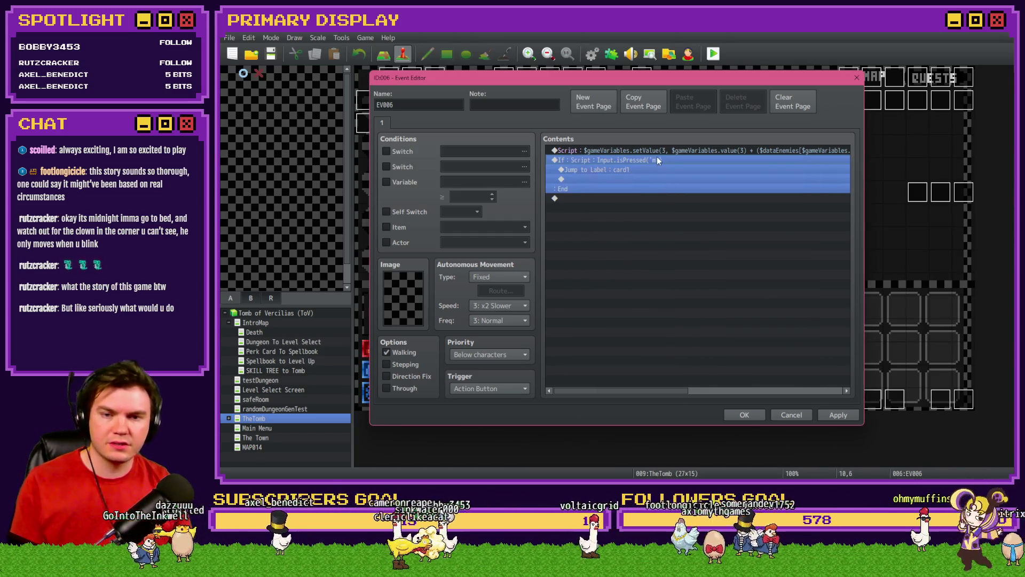
Move the gold script line inside the m branch and apply the changes.
{"action": "left_click", "coordinate": [653, 170]}
{"action": "left_click", "coordinate": [657, 151]}
{"action": "key", "text": "ctrl+x"}
{"action": "left_click", "coordinate": [642, 159]}
{"action": "key", "text": "ctrl+v"}
{"action": "left_click", "coordinate": [834, 412]}
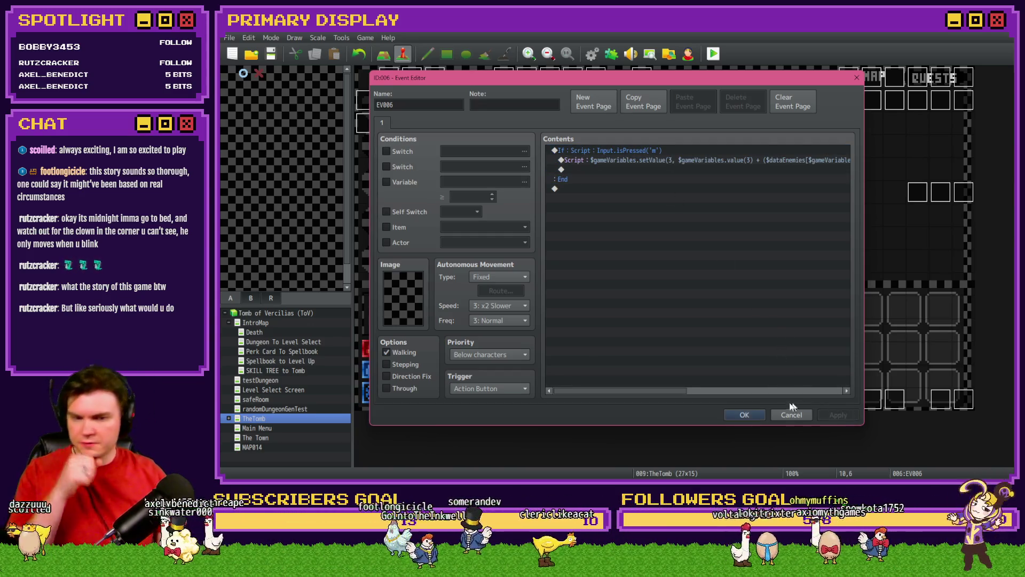
Set the test event's trigger to Parallel, save it, and end the playtest.
{"action": "left_click", "coordinate": [502, 388]}
{"action": "left_click", "coordinate": [483, 448]}
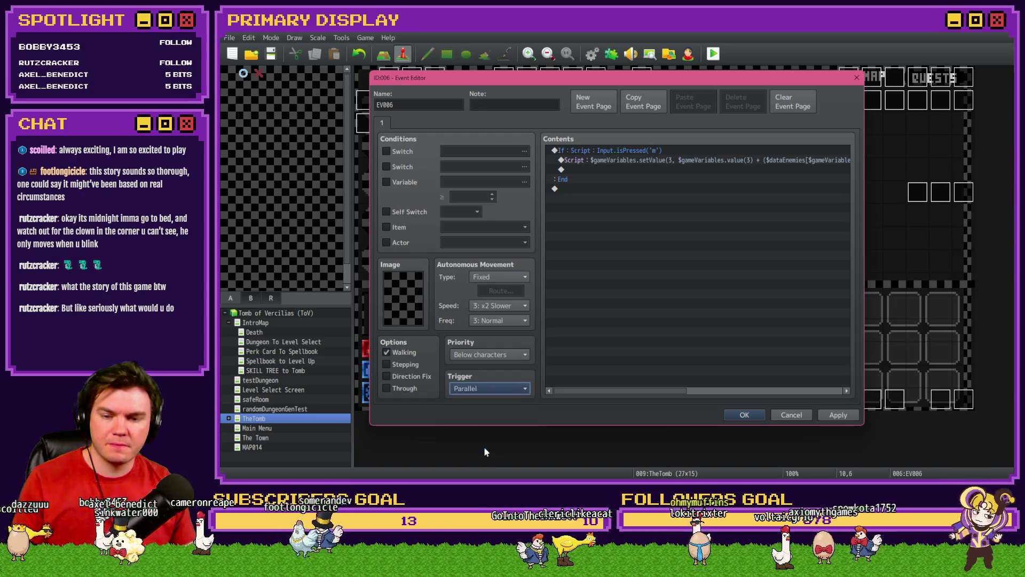
{"action": "left_click", "coordinate": [744, 414]}
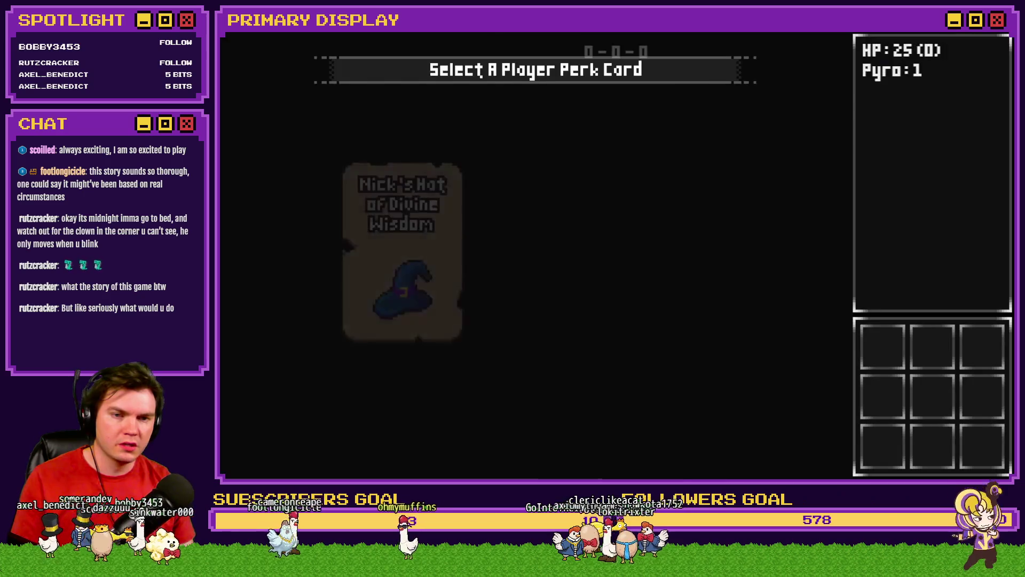
{"action": "key", "text": "alt+F4"}
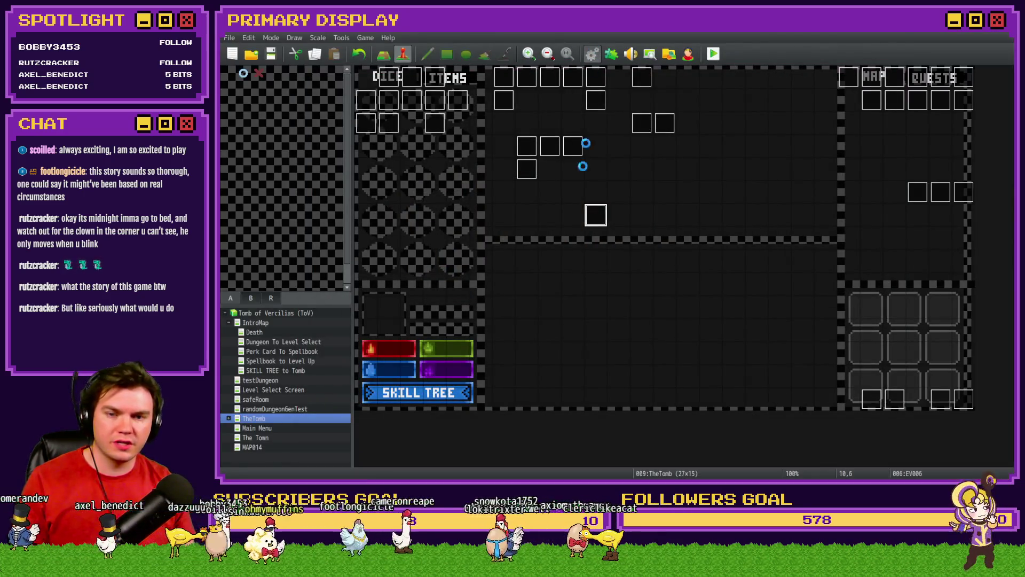
Inspect the randomNumber2 command in common event 0009 Spawn Monsters/Items/Traps, then save and playtest.
{"action": "key", "text": "F9"}
{"action": "left_click", "coordinate": [372, 265]}
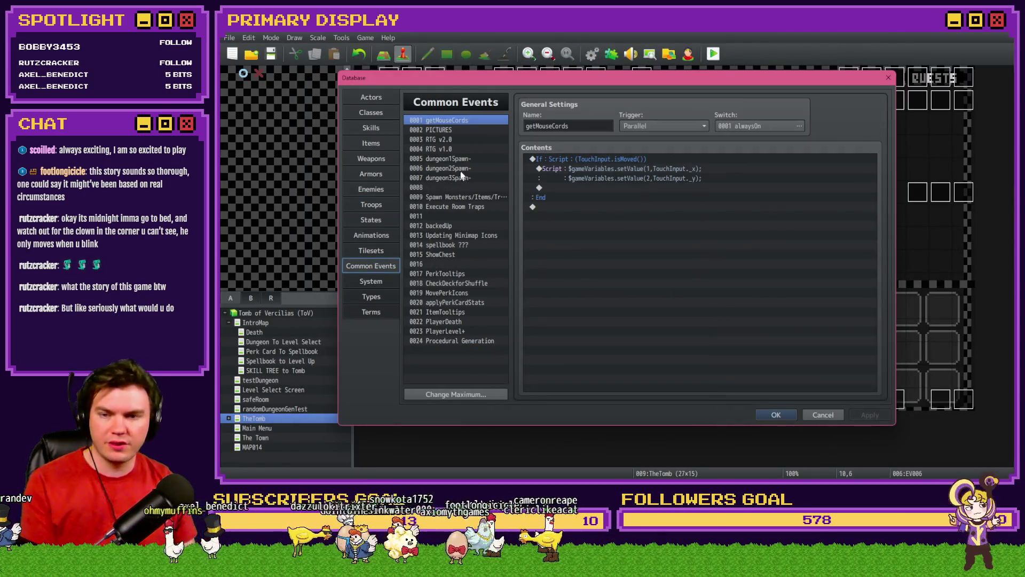
{"action": "left_click", "coordinate": [464, 196]}
{"action": "double_click", "coordinate": [668, 245]}
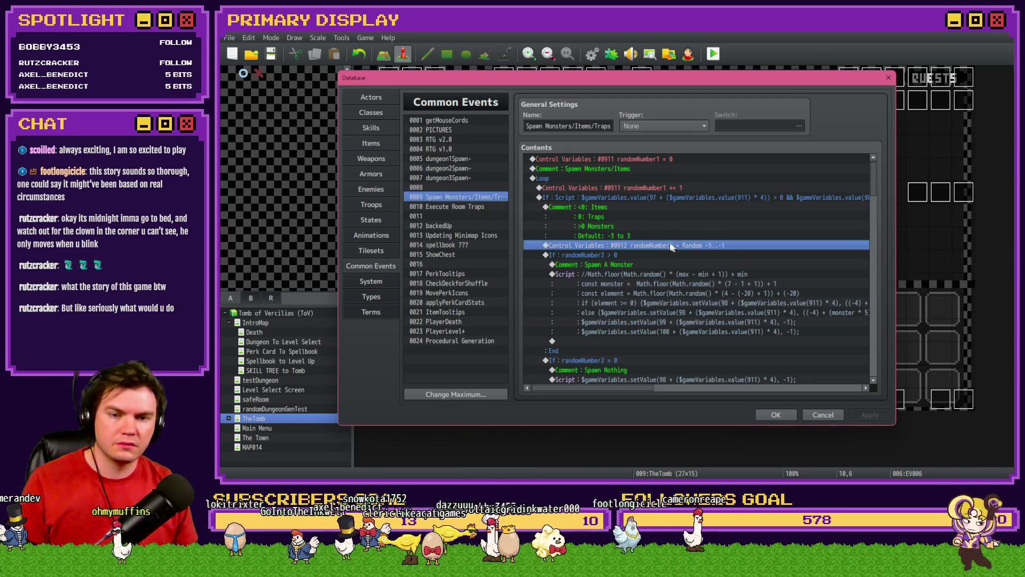
{"action": "left_click", "coordinate": [734, 359]}
{"action": "key", "text": "Return"}
{"action": "key", "text": "ctrl+o"}
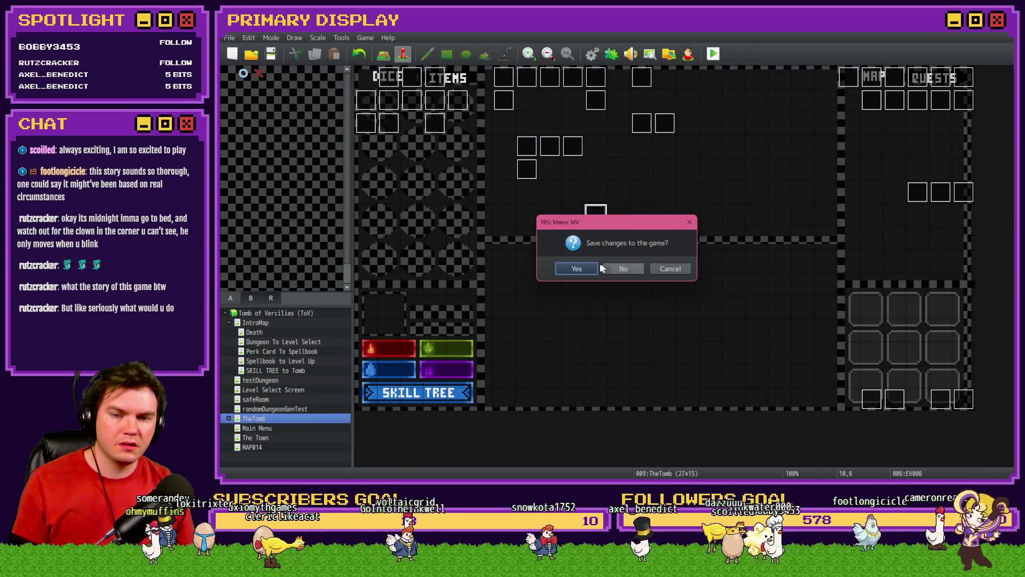
{"action": "left_click", "coordinate": [603, 269]}
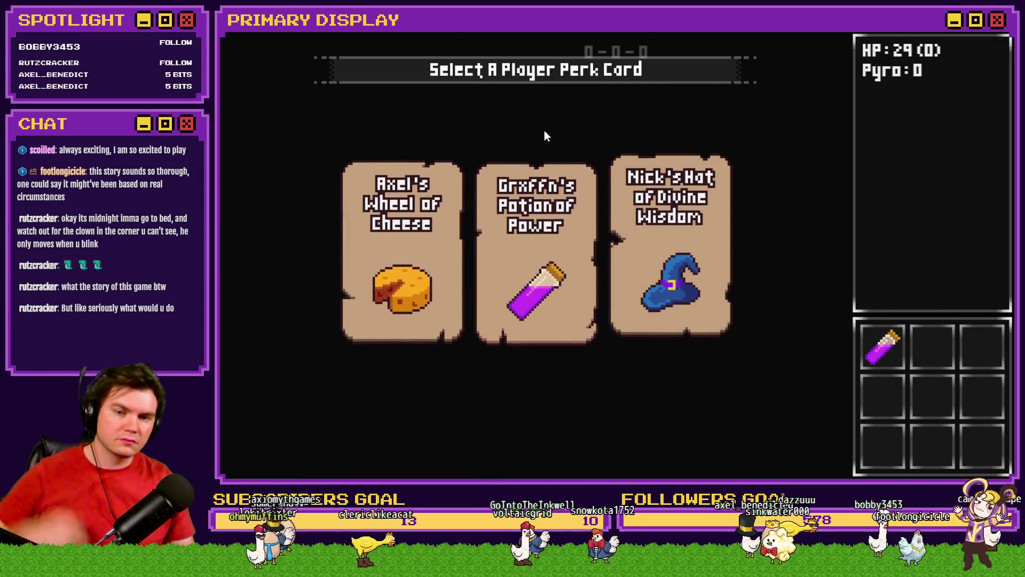
Step forward into the next room to start the Pyro Tusk Rat battle.
{"action": "key", "text": "w"}
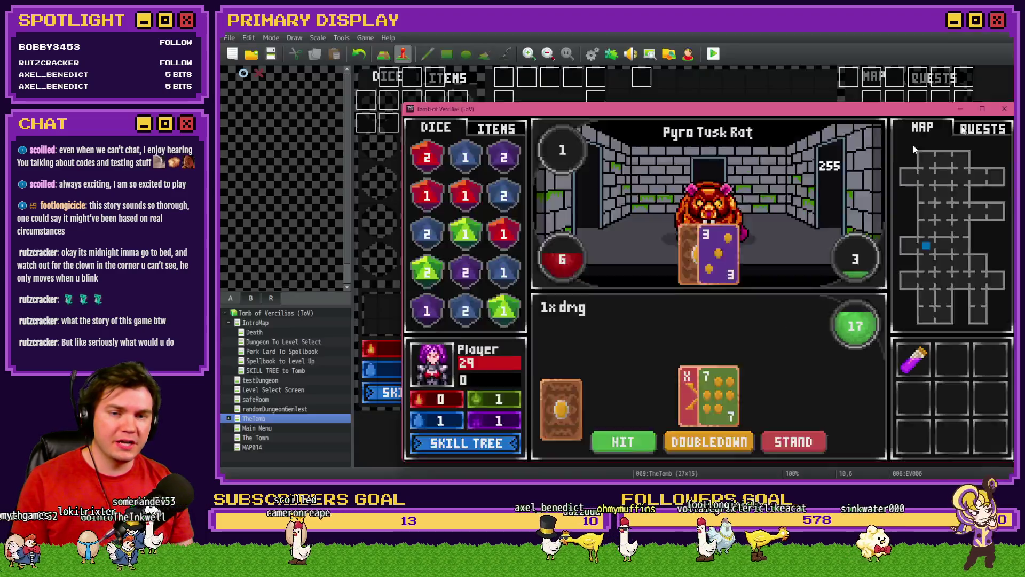
Insert a 5-frame Wait after EV006's gold script, then save and start a fresh playtest.
{"action": "left_click", "coordinate": [975, 56]}
{"action": "double_click", "coordinate": [597, 216]}
{"action": "left_click", "coordinate": [664, 160]}
{"action": "double_click", "coordinate": [664, 170]}
{"action": "left_click", "coordinate": [601, 125]}
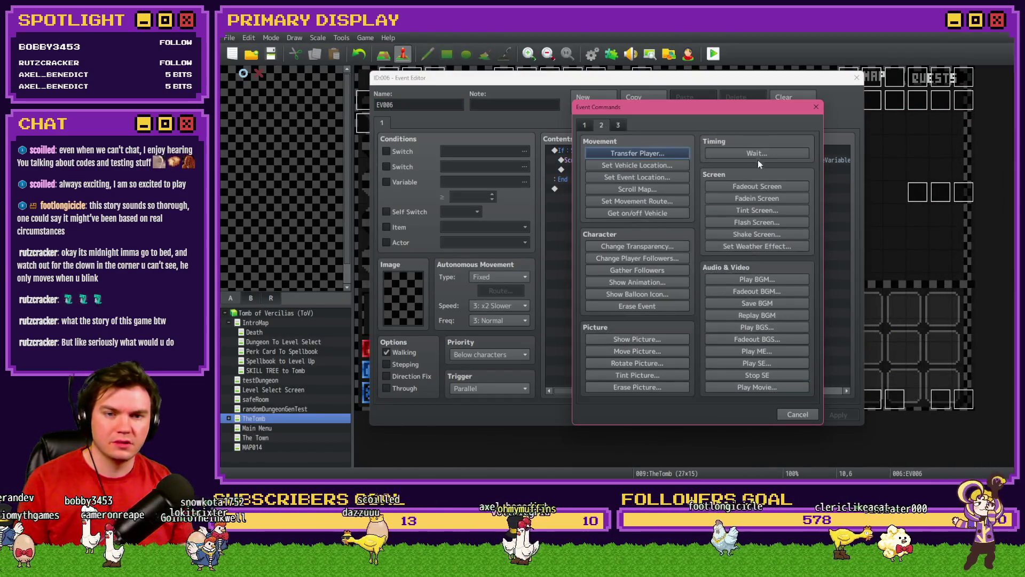
{"action": "left_click", "coordinate": [757, 154]}
{"action": "left_click", "coordinate": [694, 285]}
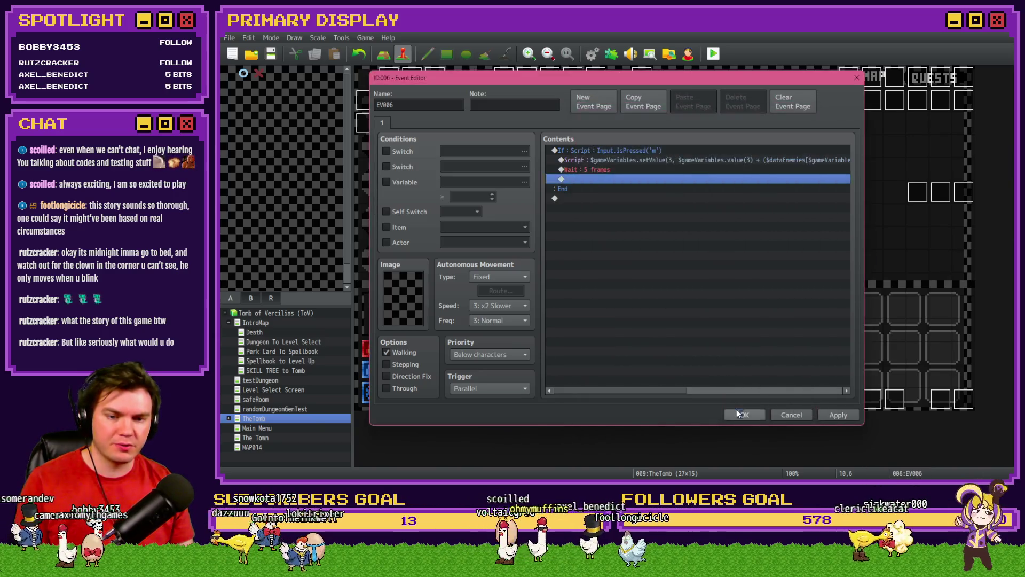
{"action": "left_click", "coordinate": [739, 415]}
{"action": "left_click", "coordinate": [713, 53]}
{"action": "left_click", "coordinate": [588, 267]}
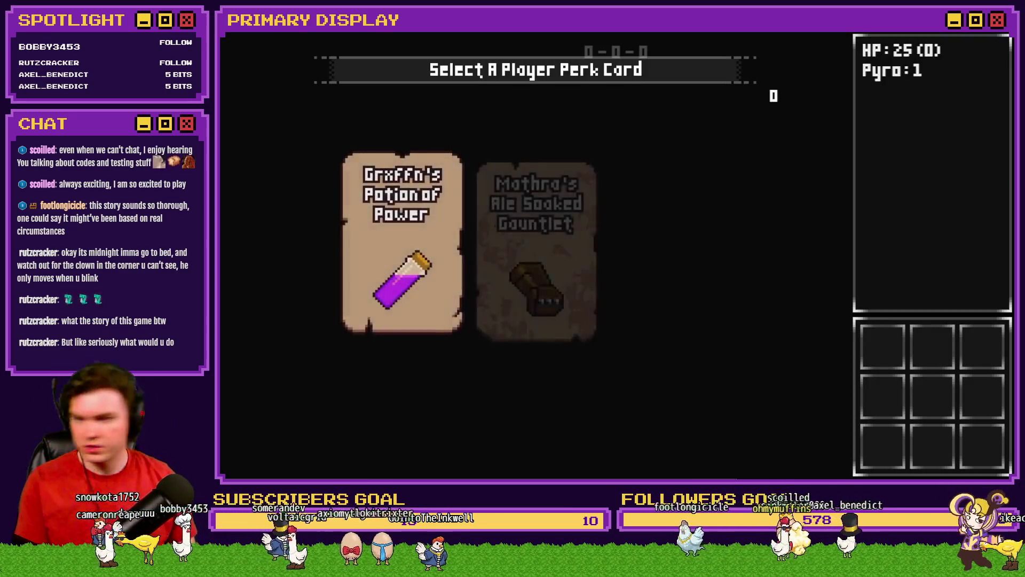
Pick the hat perk card, play through the Slime fight, then close the playtest.
{"action": "left_click", "coordinate": [630, 176]}
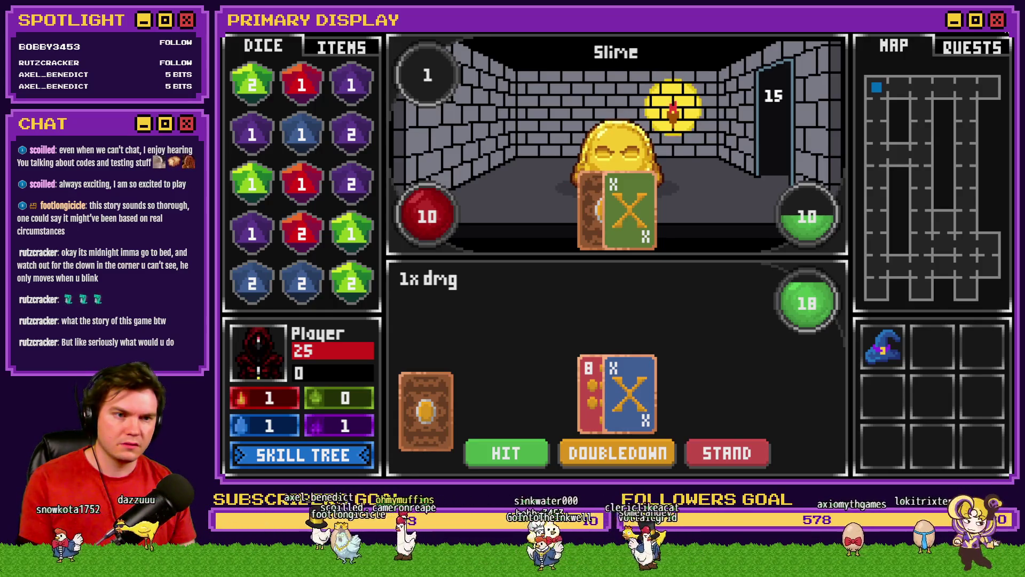
{"action": "key", "text": "alt+F4"}
Wrap EV006's bonus gold calculation in Math.ceil, then save and relaunch the playtest.
{"action": "double_click", "coordinate": [596, 209]}
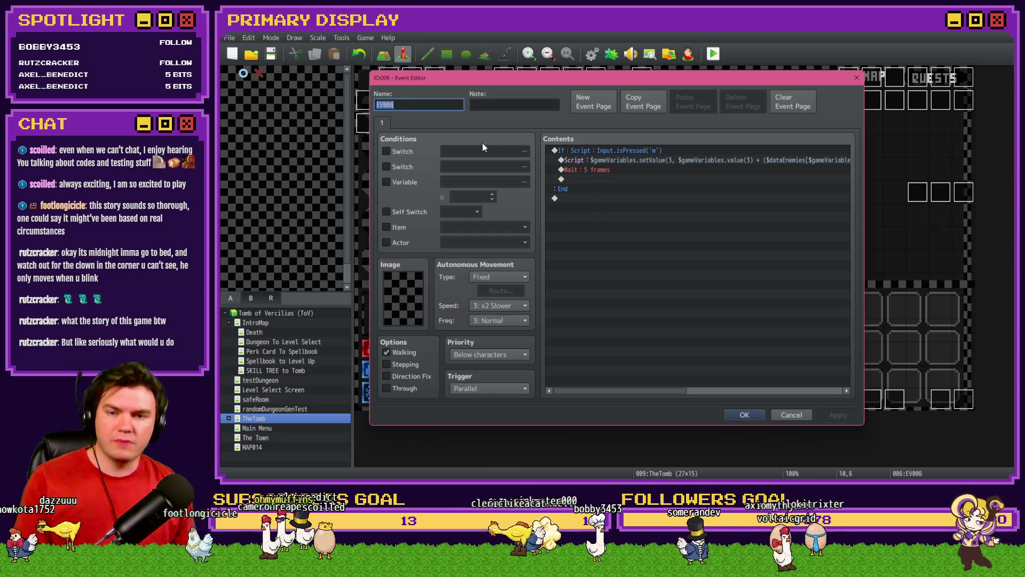
{"action": "double_click", "coordinate": [602, 159]}
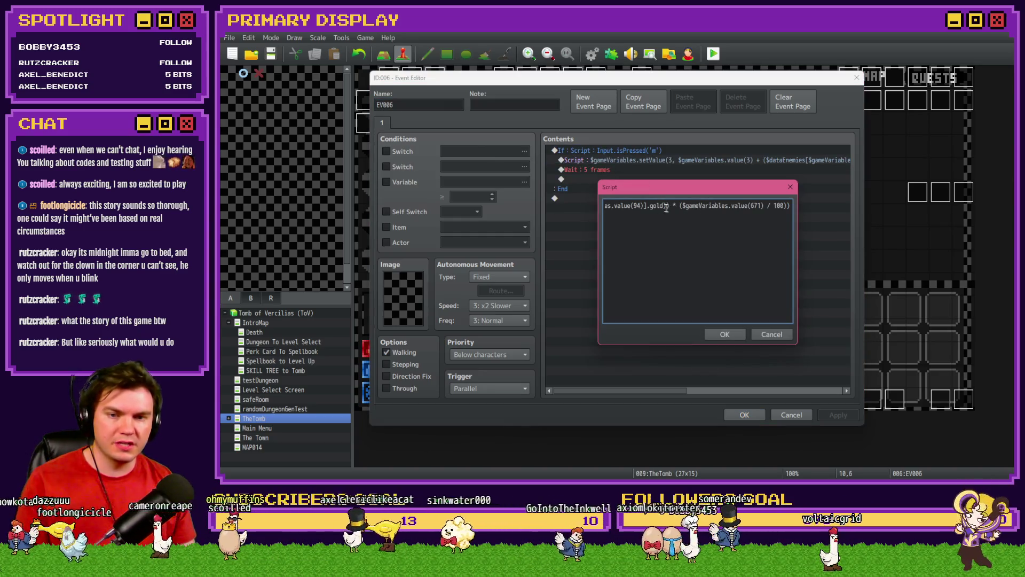
{"action": "key", "text": "Left"}
{"action": "key", "text": "Left"}
{"action": "key", "text": "Left"}
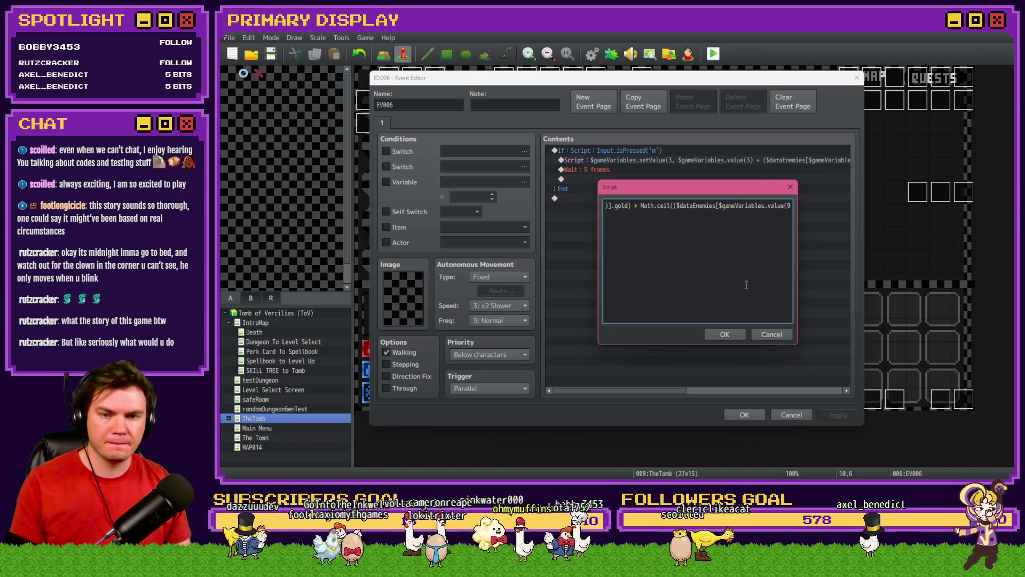
{"action": "left_click", "coordinate": [721, 336]}
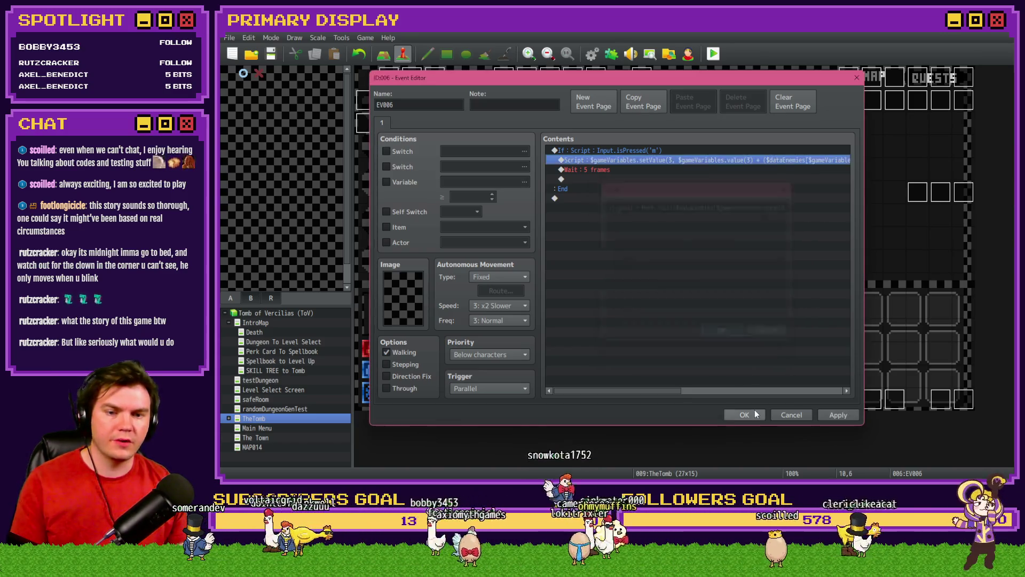
{"action": "left_click", "coordinate": [745, 414]}
{"action": "left_click", "coordinate": [714, 53]}
{"action": "left_click", "coordinate": [575, 268]}
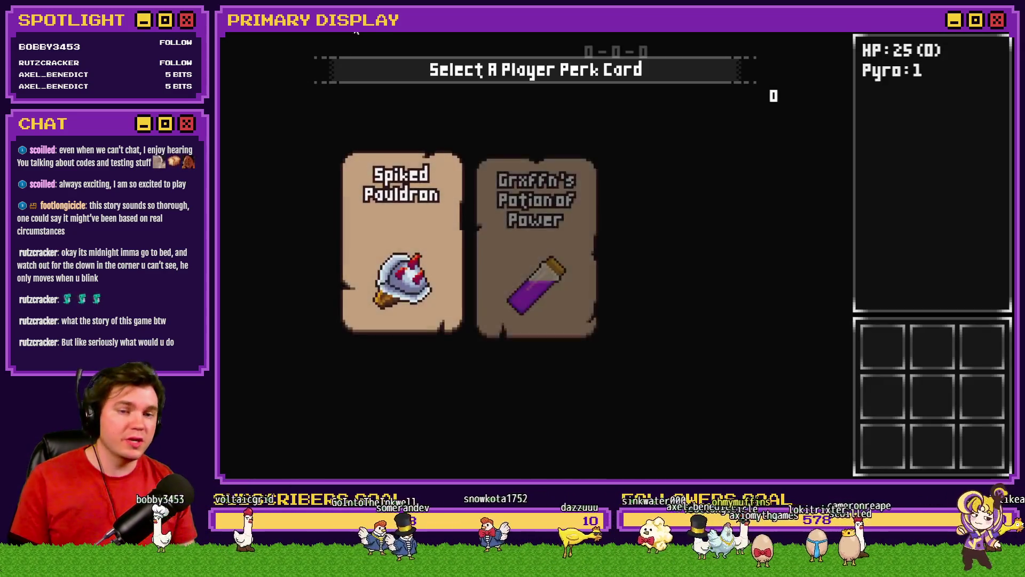
Take the Spiked Pauldron perk card and step forward into the Elemental fight.
{"action": "mouse_move", "coordinate": [431, 183]}
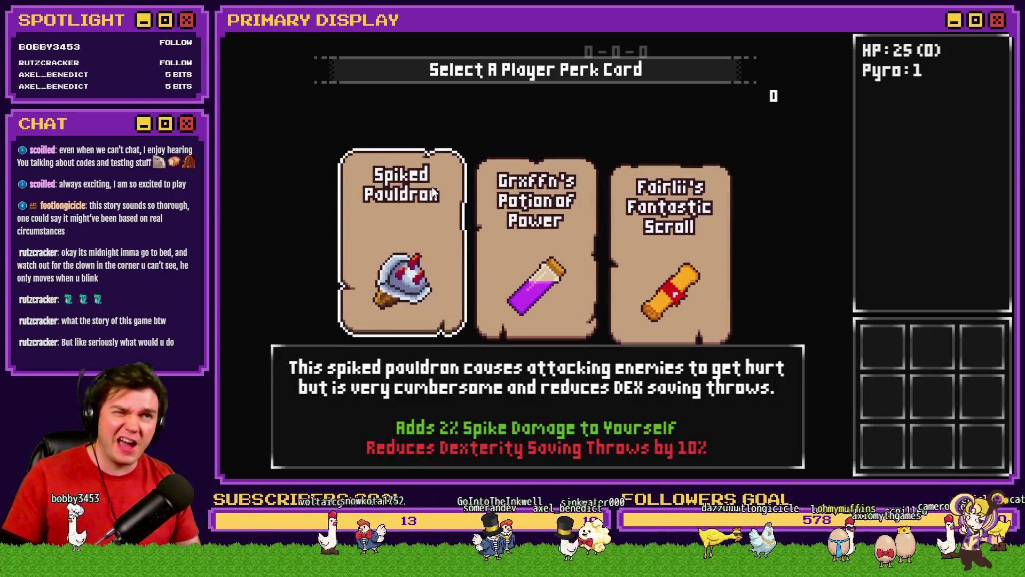
{"action": "left_click", "coordinate": [431, 195]}
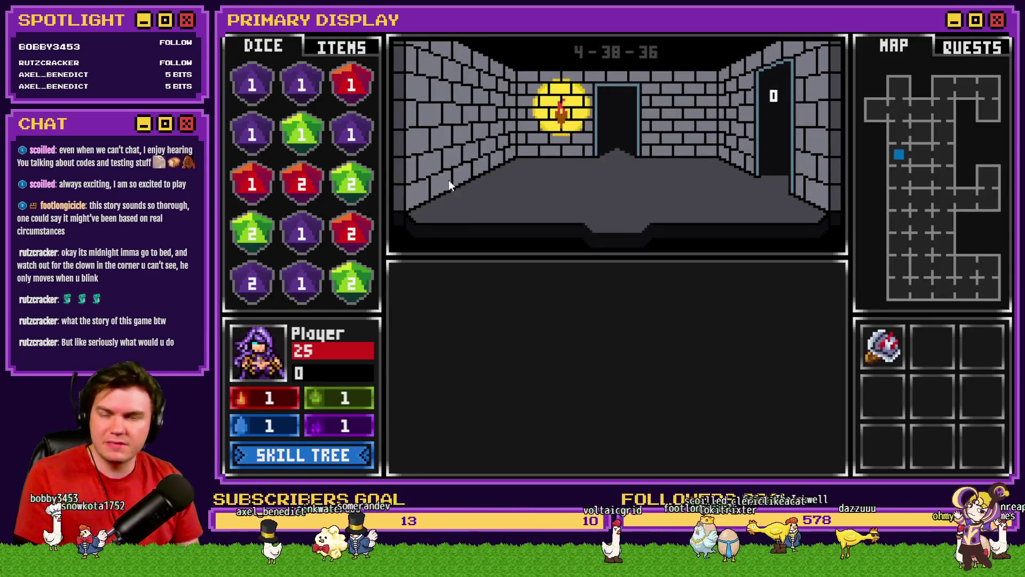
{"action": "left_click", "coordinate": [632, 210]}
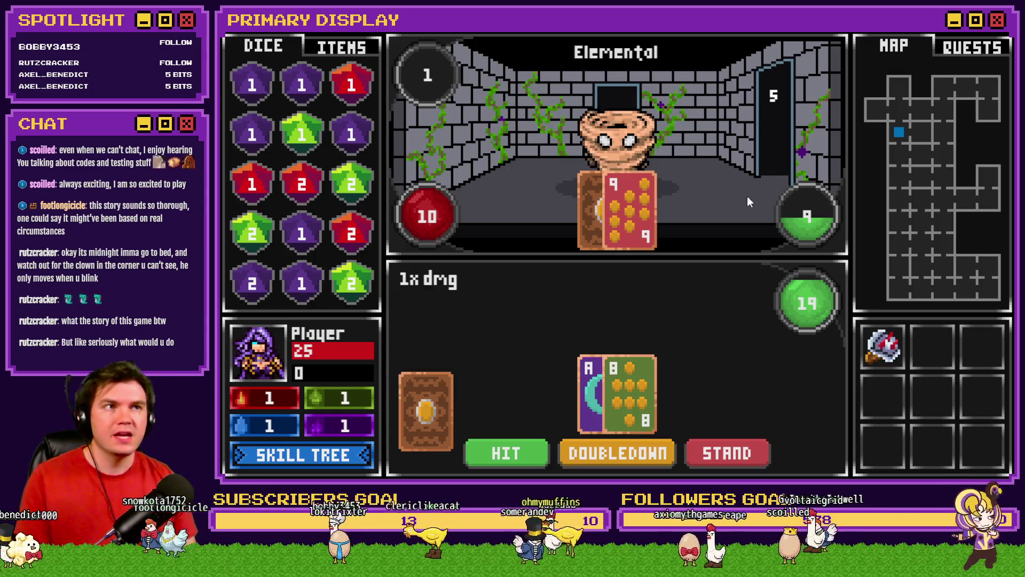
Raise debug variable 0671 perk_GoldGain(%) from 0 to 100 and return to the fight.
{"action": "key", "text": "F9"}
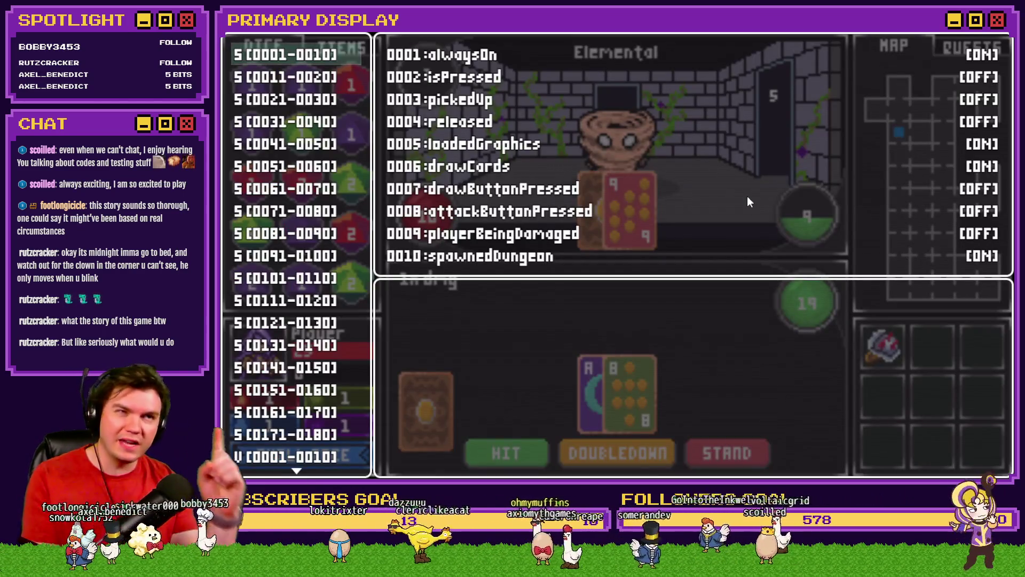
{"action": "scroll", "coordinate": [310, 346], "scroll_direction": "down", "scroll_amount": 10}
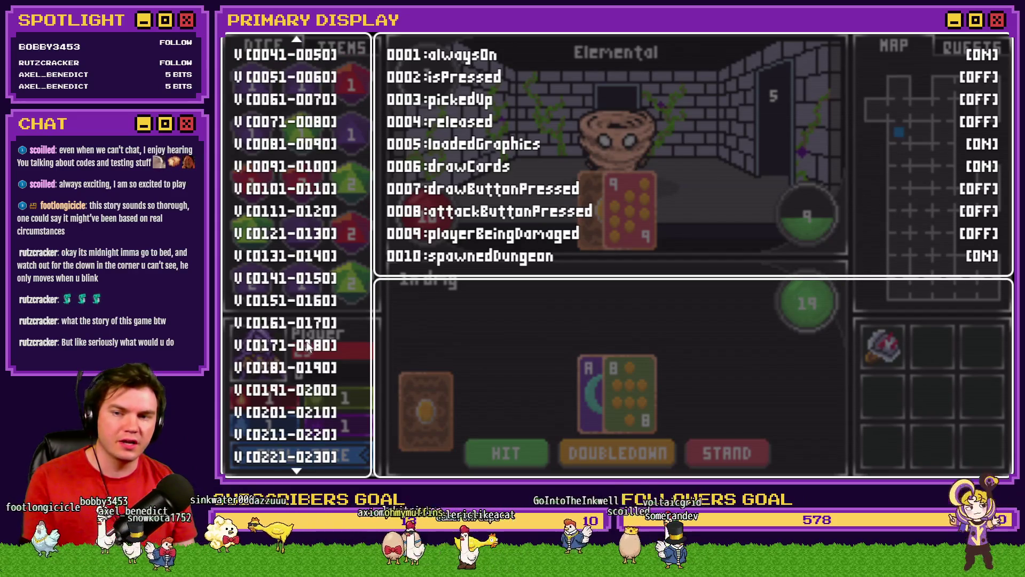
{"action": "scroll", "coordinate": [310, 346], "scroll_direction": "down", "scroll_amount": 13}
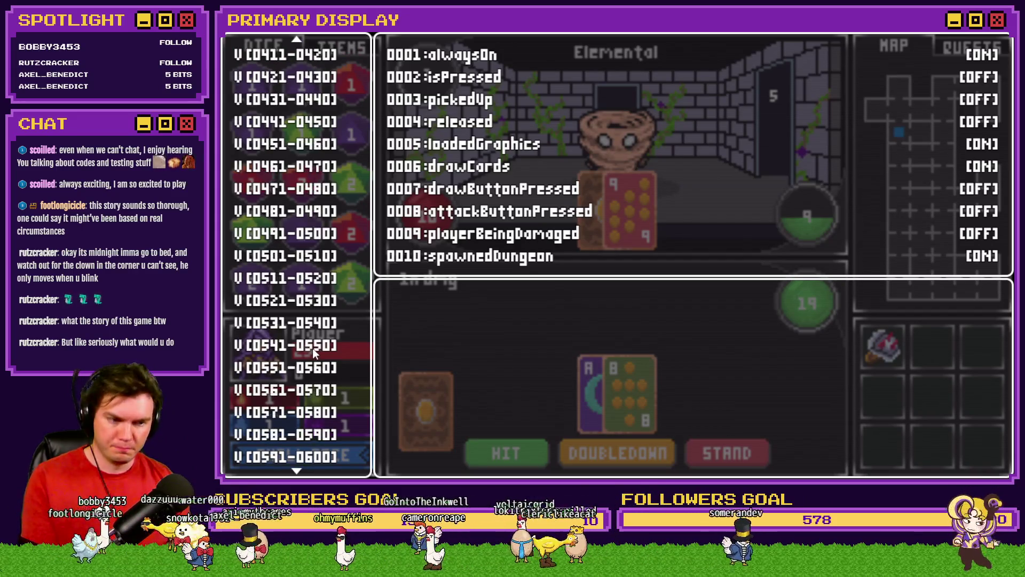
{"action": "scroll", "coordinate": [313, 350], "scroll_direction": "down", "scroll_amount": 11}
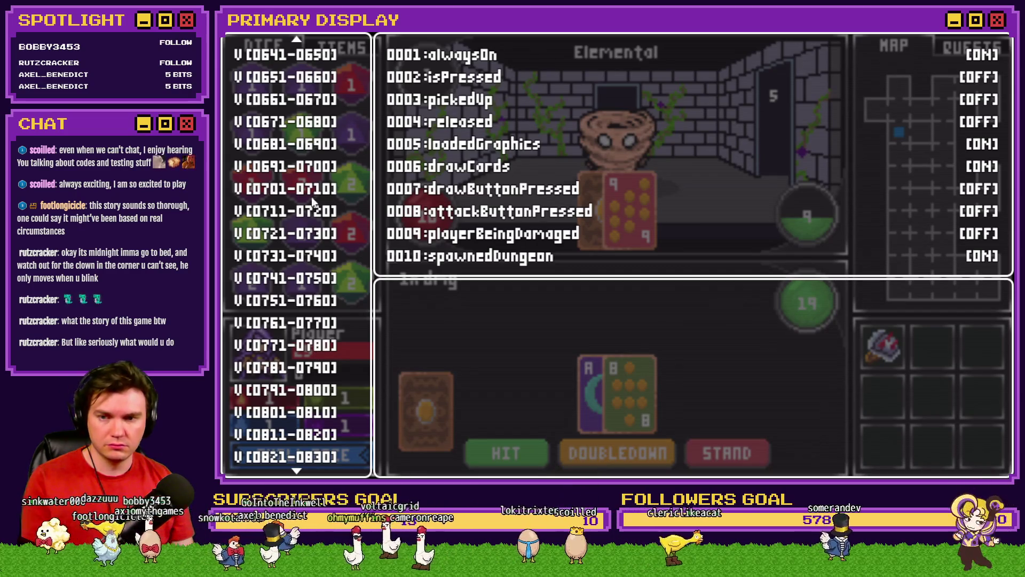
{"action": "left_click", "coordinate": [318, 100]}
{"action": "key", "text": "Down"}
{"action": "key", "text": "Return"}
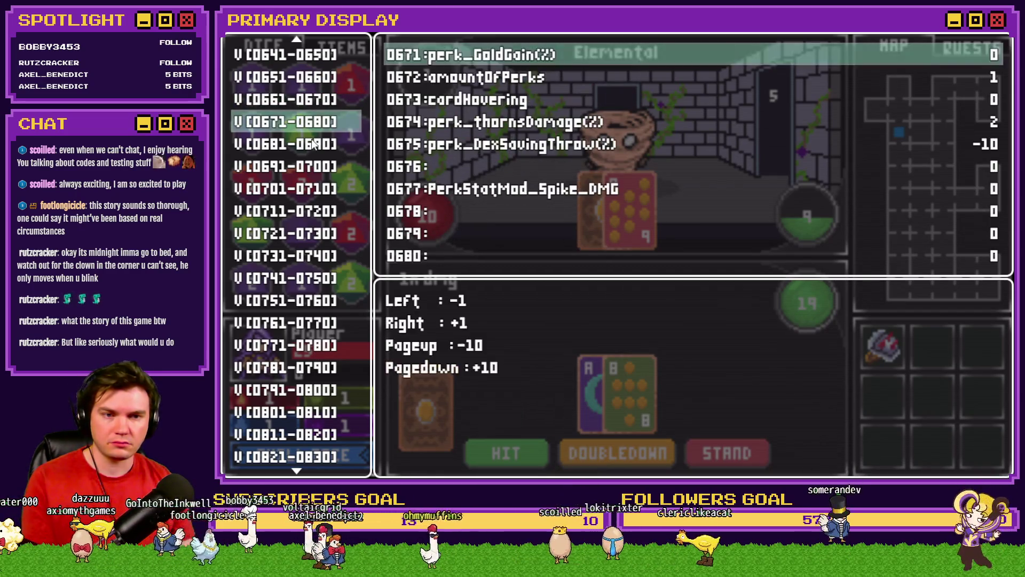
{"action": "key", "text": "Right"}
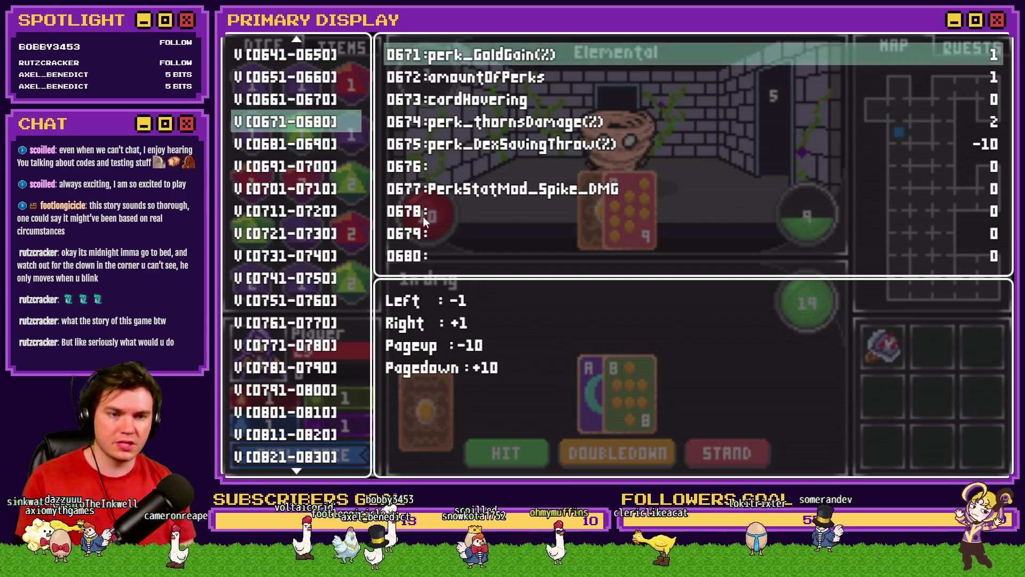
{"action": "key", "text": "Return"}
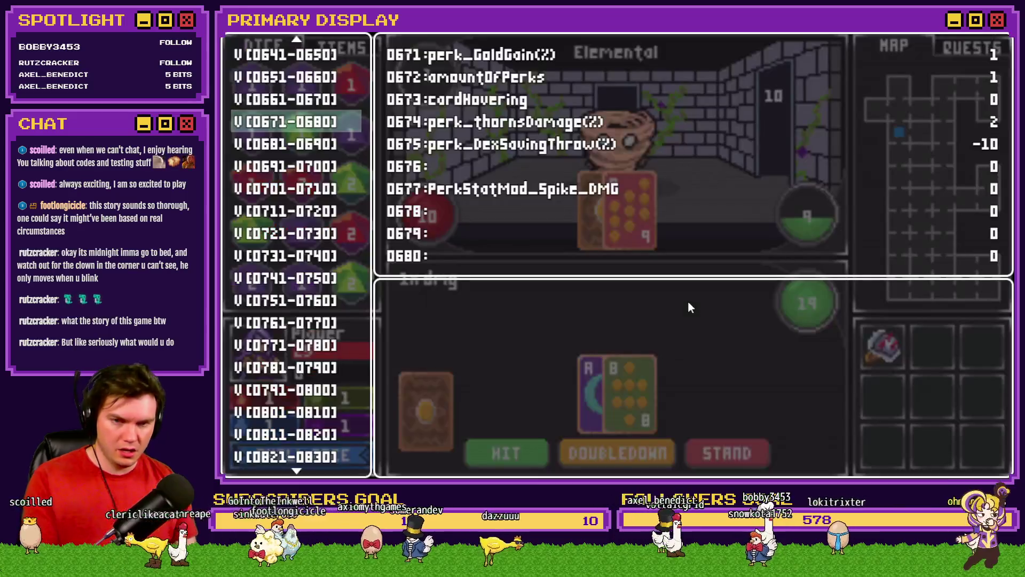
{"action": "key", "text": "Return"}
{"action": "key", "text": "Page_Down"}
{"action": "key", "text": "Page_Down"}
{"action": "key", "text": "Page_Down"}
{"action": "key", "text": "Page_Down"}
{"action": "key", "text": "Page_Down"}
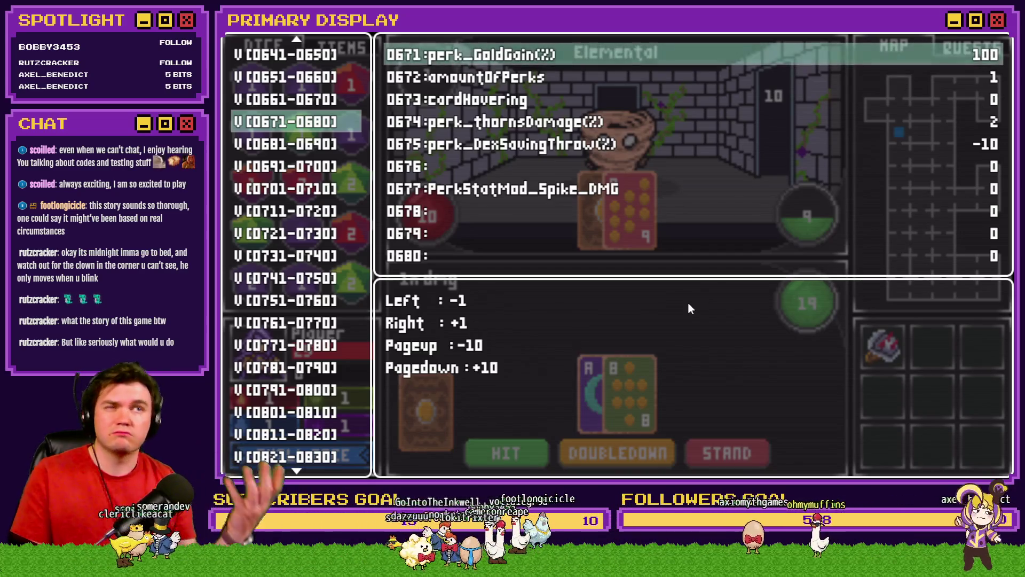
{"action": "key", "text": "Return"}
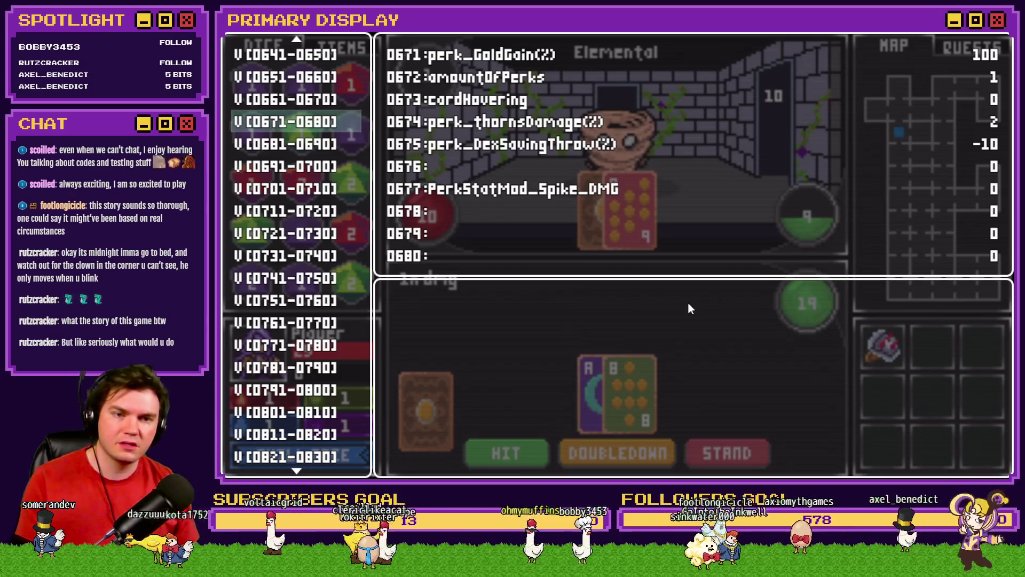
{"action": "key", "text": "Escape"}
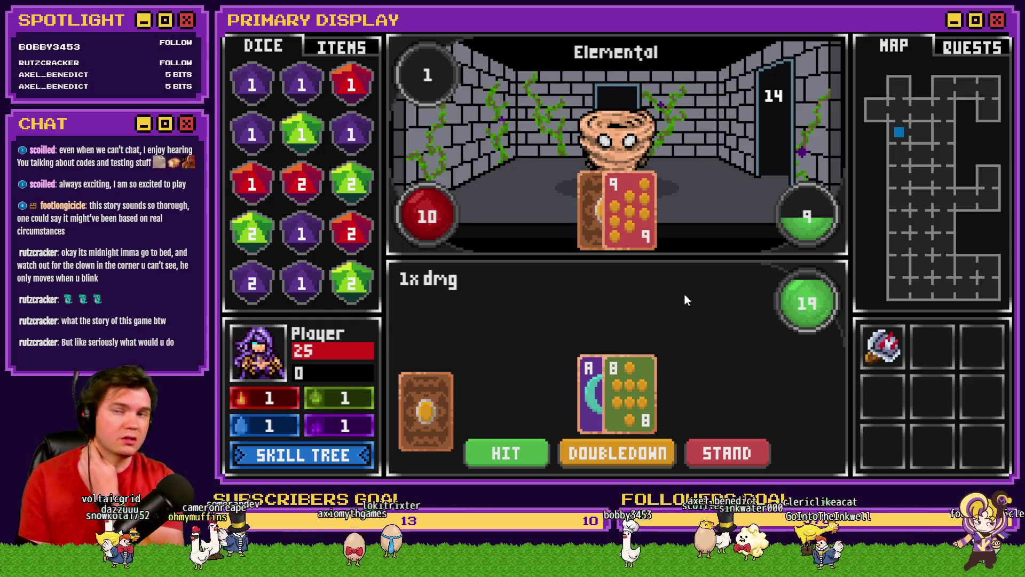
Lower perk_GoldGain(%) again in the debug window and resume the game.
{"action": "key", "text": "F1"}
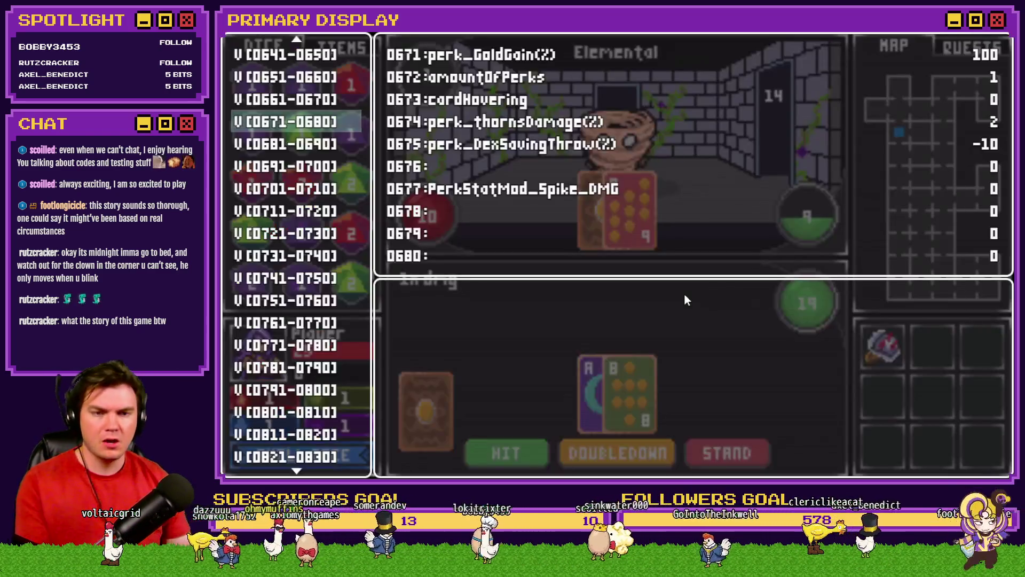
{"action": "key", "text": "Return"}
{"action": "key", "text": "Page_Up"}
{"action": "key", "text": "Page_Up"}
{"action": "key", "text": "Page_Up"}
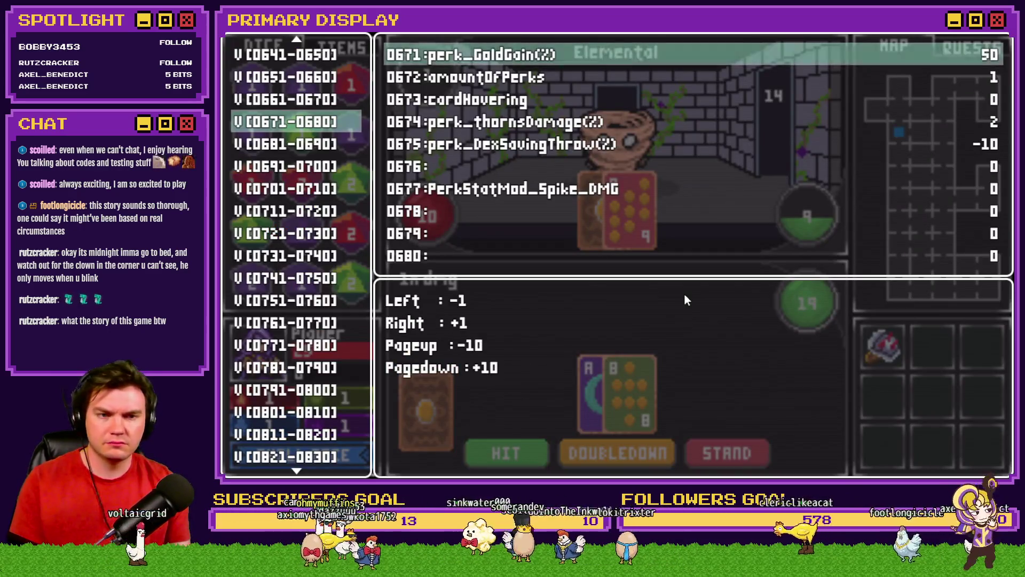
{"action": "key", "text": "F1"}
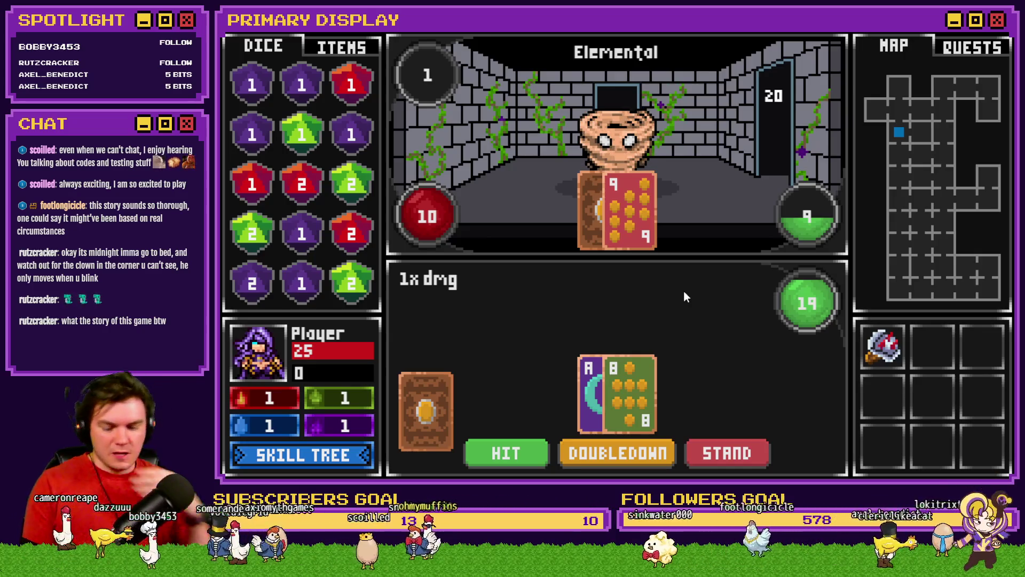
Raise perk_GoldGain(%) from 10 to 50 and resume the Elemental fight.
{"action": "key", "text": "F1"}
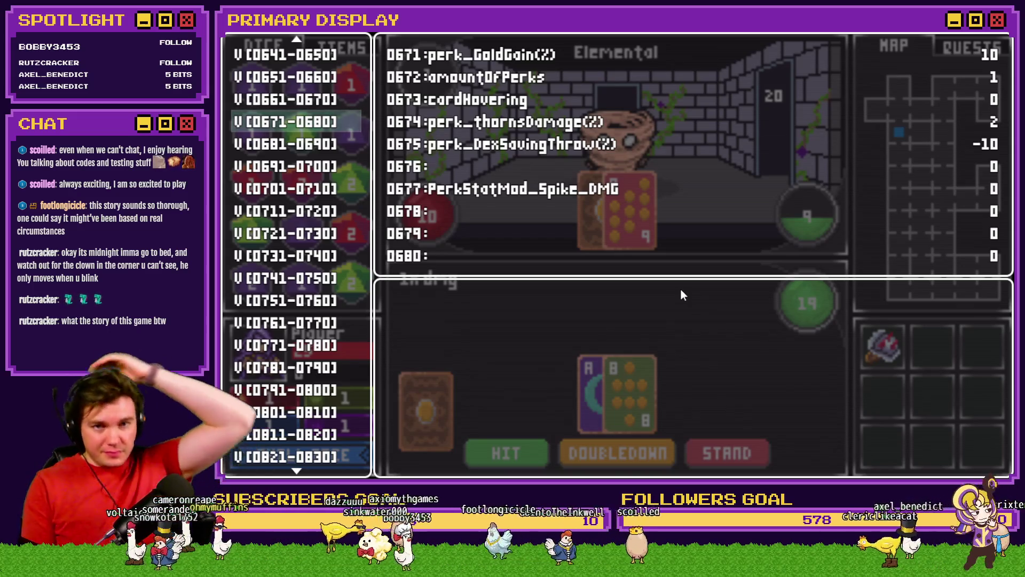
{"action": "key", "text": "Return"}
{"action": "key", "text": "Page_Down"}
{"action": "key", "text": "Page_Down"}
{"action": "key", "text": "Page_Down"}
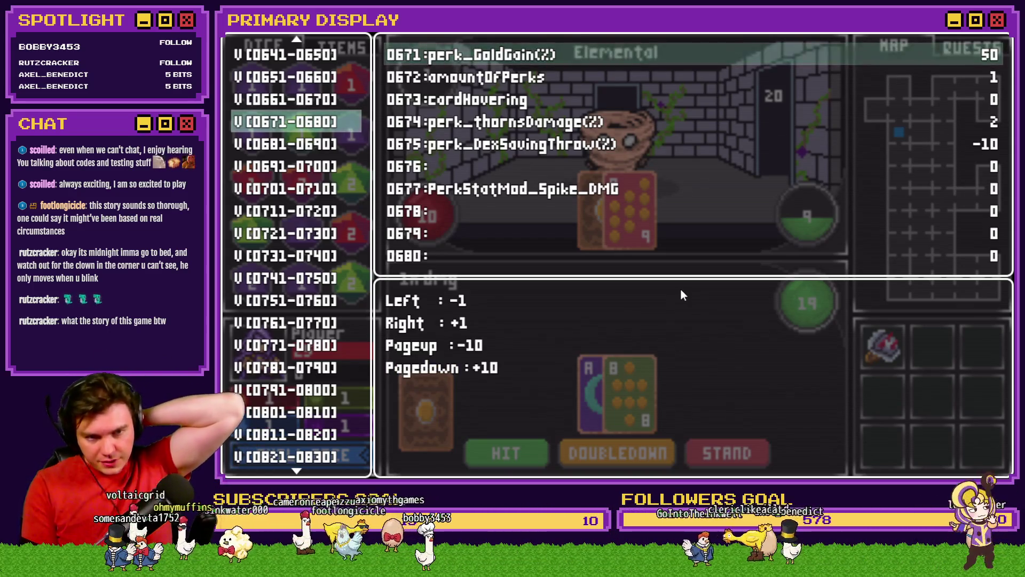
{"action": "key", "text": "F1"}
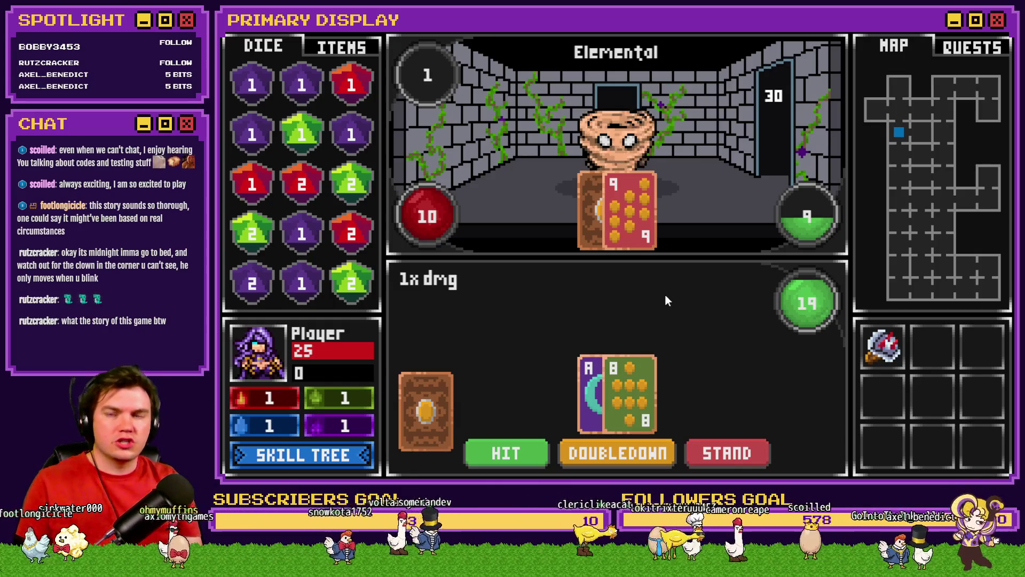
In EV006's gold script, move Math.ceil onto the ($gameVariables.value(671) / 100) term.
{"action": "left_click", "coordinate": [1008, 37]}
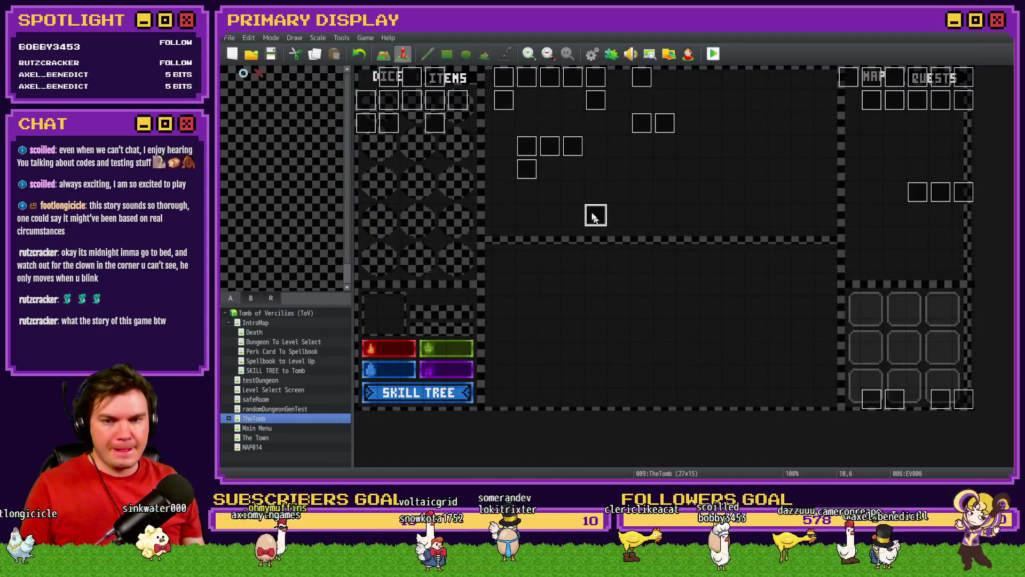
{"action": "double_click", "coordinate": [596, 216]}
{"action": "double_click", "coordinate": [682, 160]}
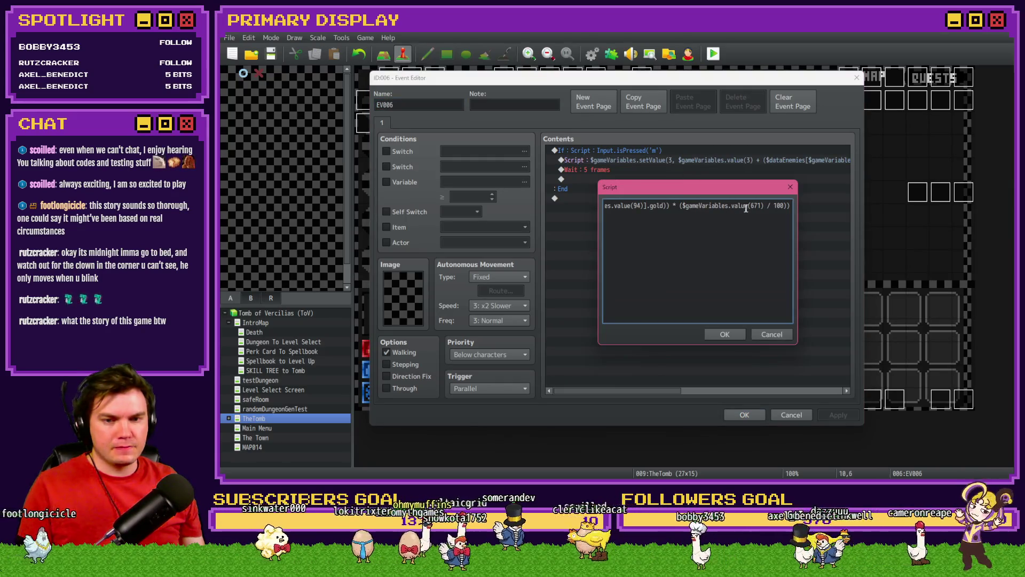
{"action": "left_click", "coordinate": [745, 214]}
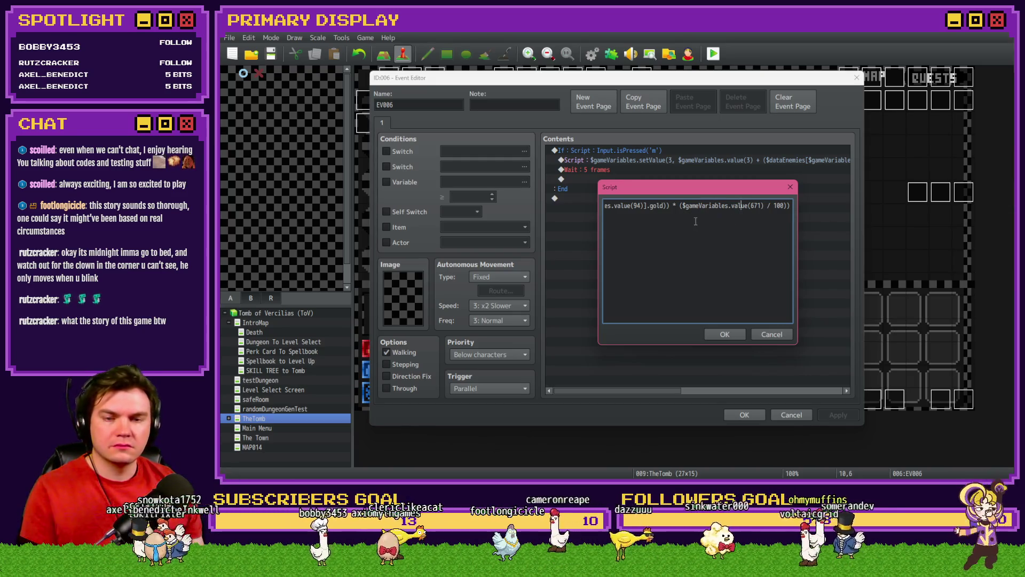
{"action": "key", "text": "Left"}
{"action": "key", "text": "Left"}
{"action": "key", "text": "Left"}
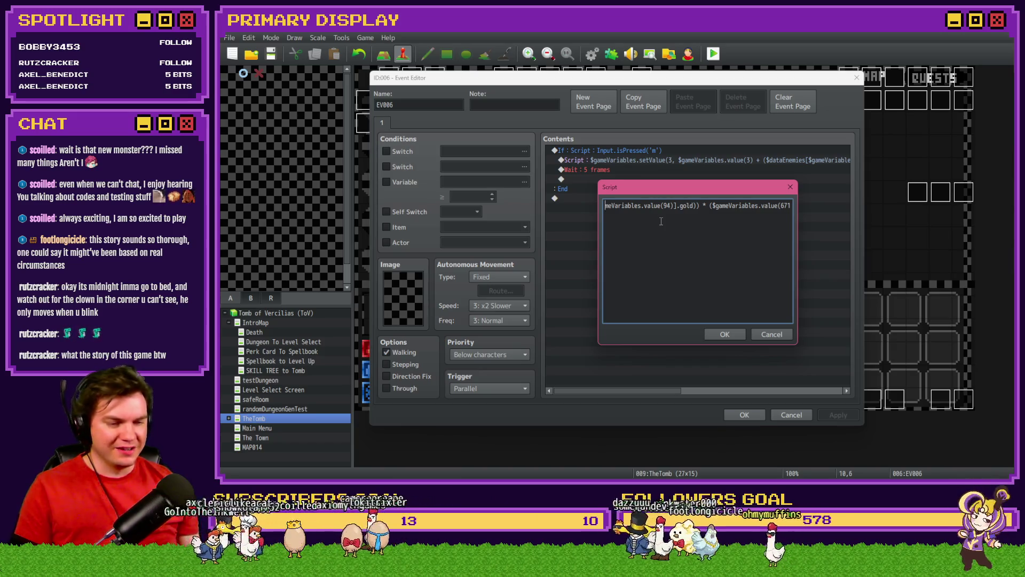
{"action": "key", "text": "Left"}
{"action": "key", "text": "Left"}
{"action": "key", "text": "Left"}
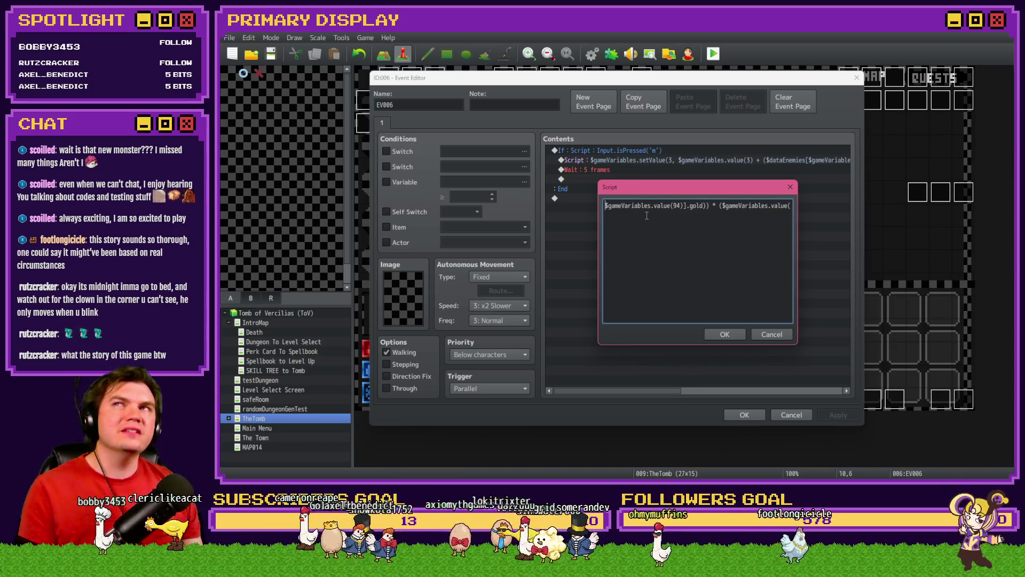
{"action": "key", "text": "Left"}
{"action": "key", "text": "Left"}
{"action": "key", "text": "Left"}
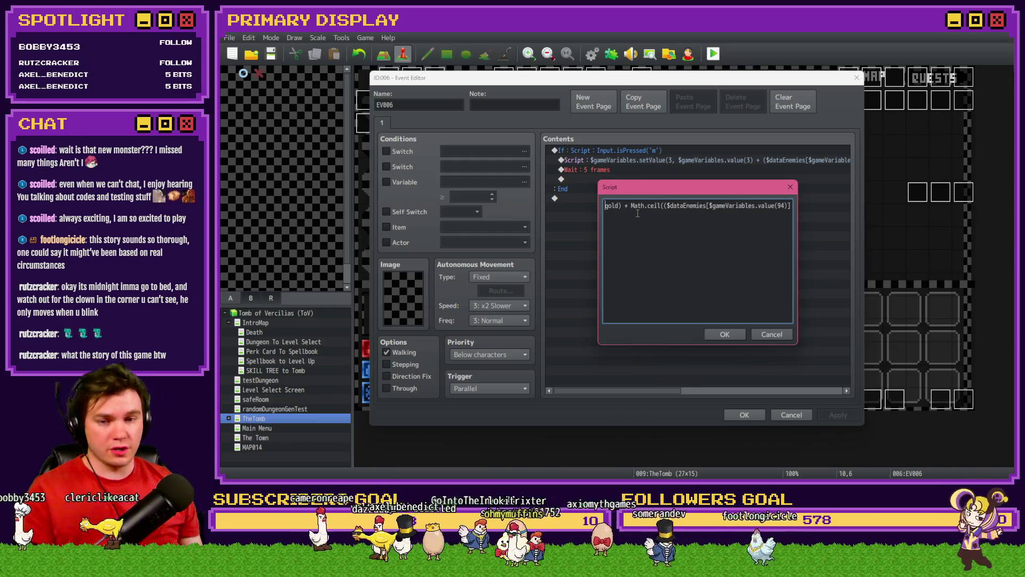
{"action": "key", "text": "BackSpace"}
{"action": "key", "text": "End"}
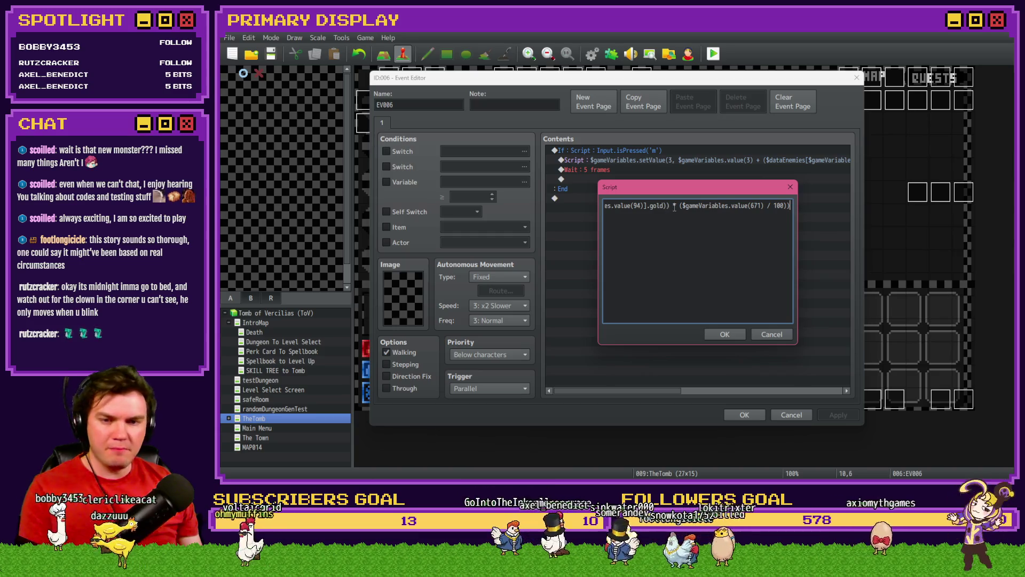
{"action": "type", "text": "Math"}
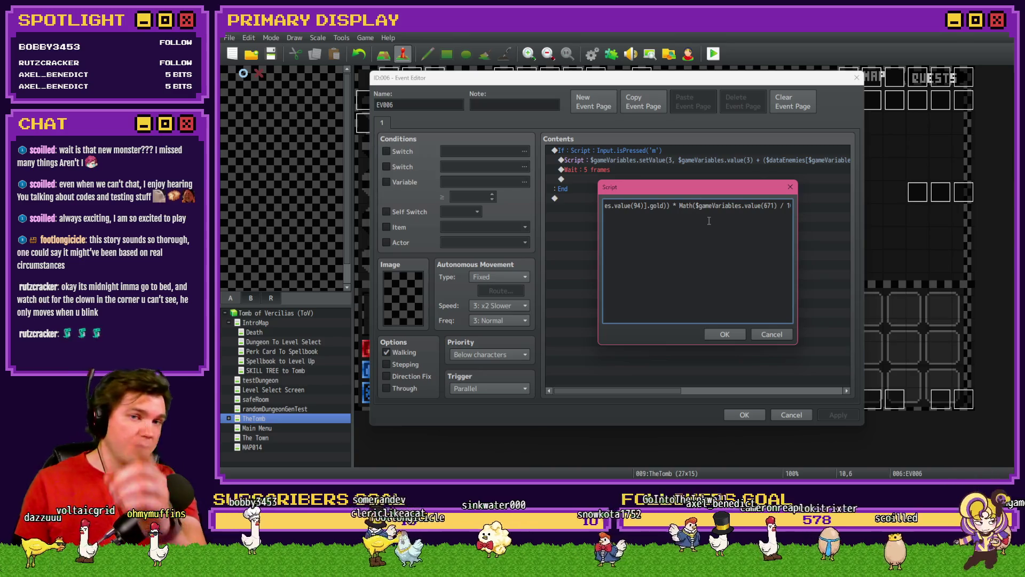
{"action": "type", "text": ".ceil"}
{"action": "left_click", "coordinate": [724, 334]}
Close the event editor and launch a playtest, saving the game changes.
{"action": "left_click", "coordinate": [744, 415]}
{"action": "key", "text": "alt+F4"}
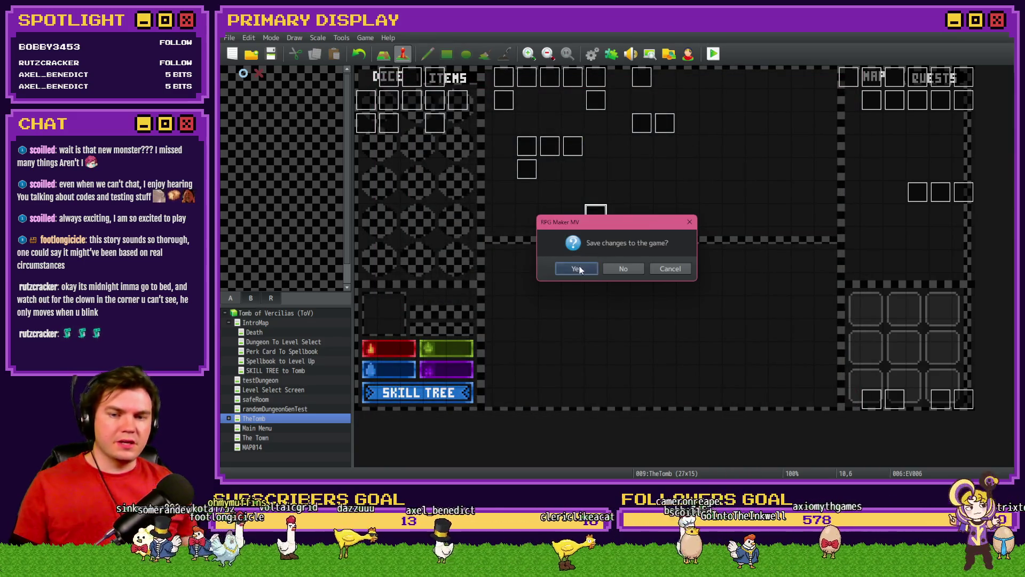
{"action": "left_click", "coordinate": [577, 269]}
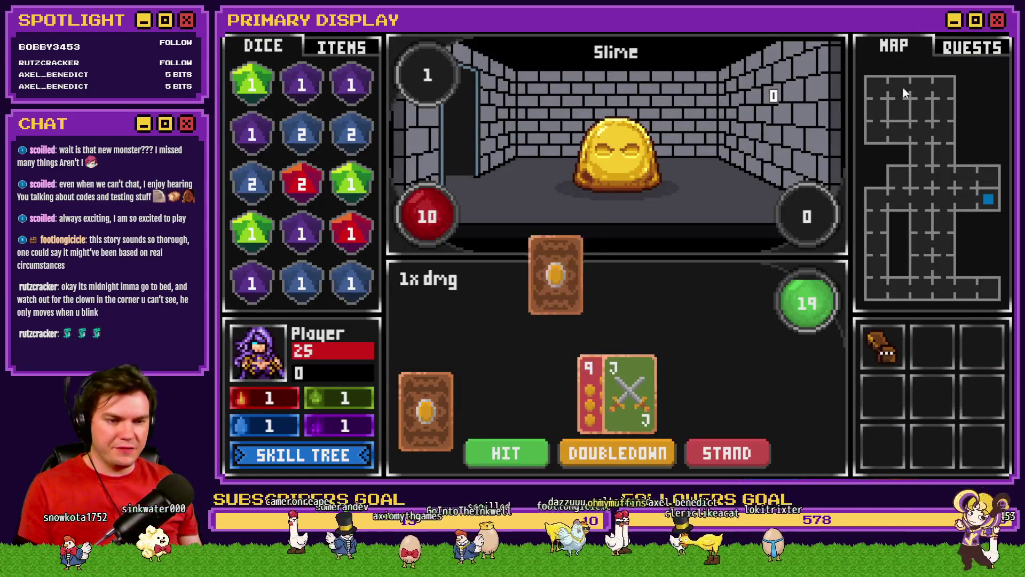
Close the playtest window and switch to File Explorer's img\pictures folder.
{"action": "key", "text": "alt+F4"}
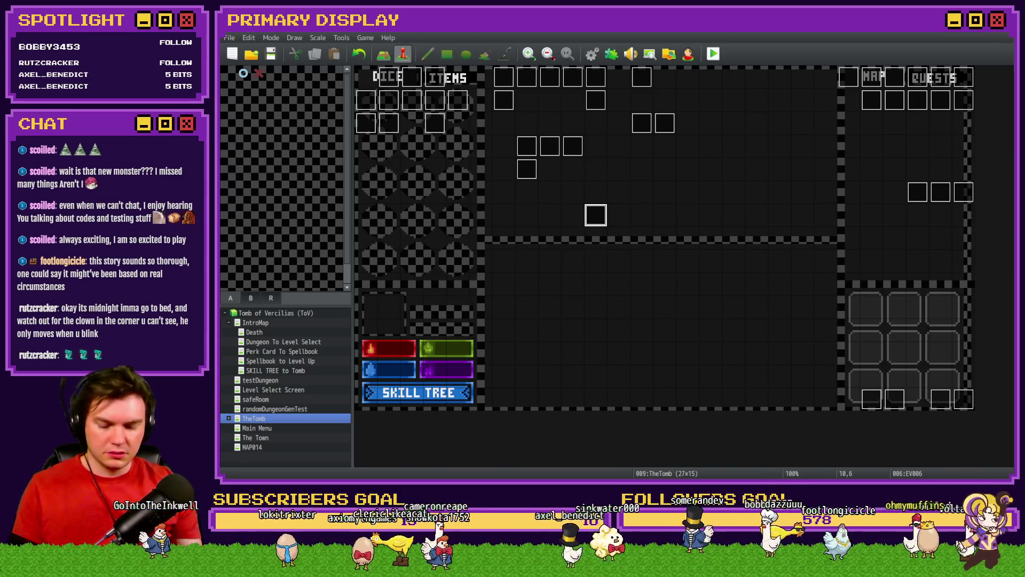
{"action": "key", "text": "alt+Tab"}
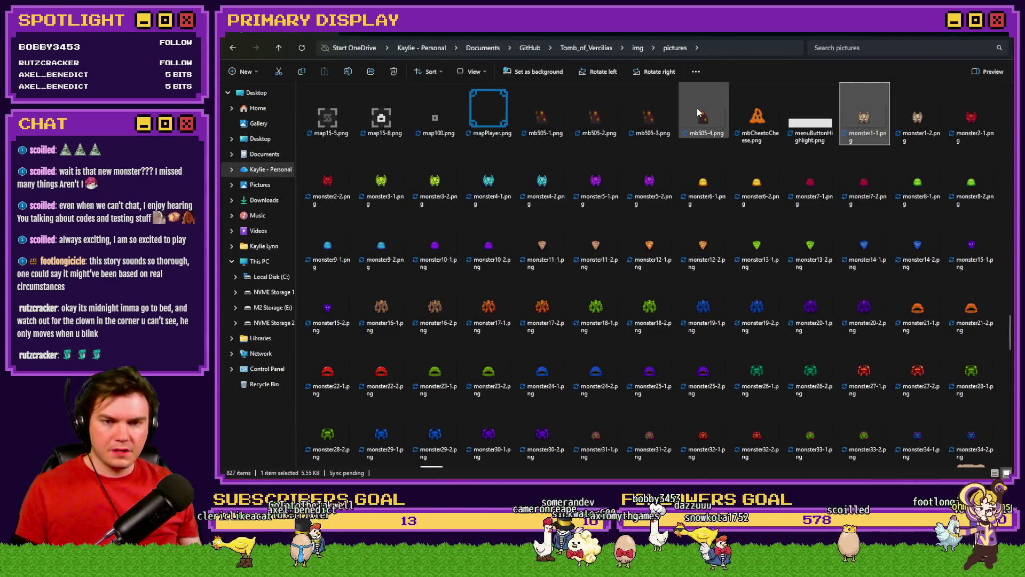
View monster1-1.png and browse the gargoyle, slime, tornado, golem and robot sprite variants.
{"action": "double_click", "coordinate": [861, 124]}
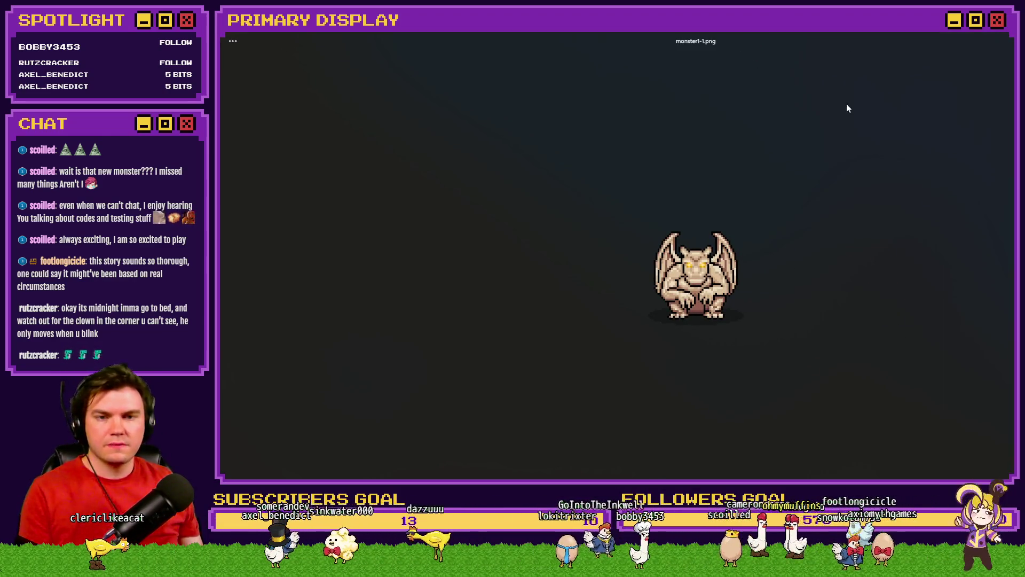
{"action": "key", "text": "Left"}
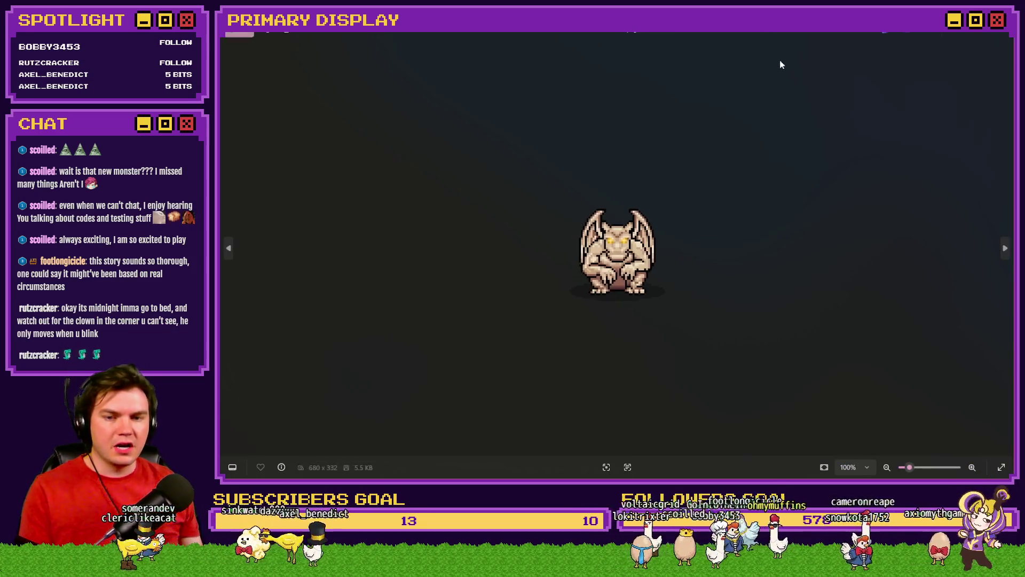
{"action": "key", "text": "Left"}
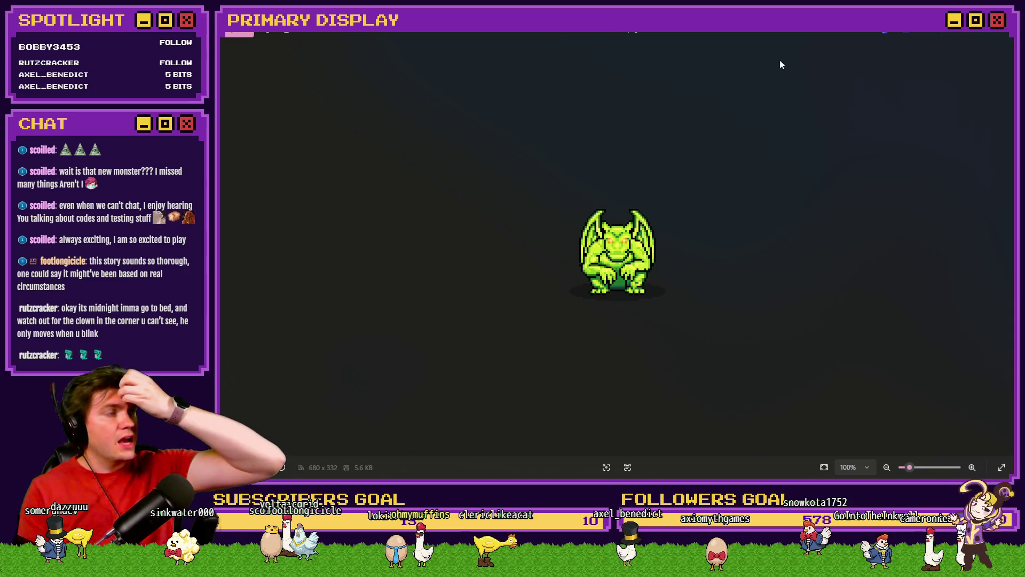
{"action": "key", "text": "Right"}
{"action": "key", "text": "Right"}
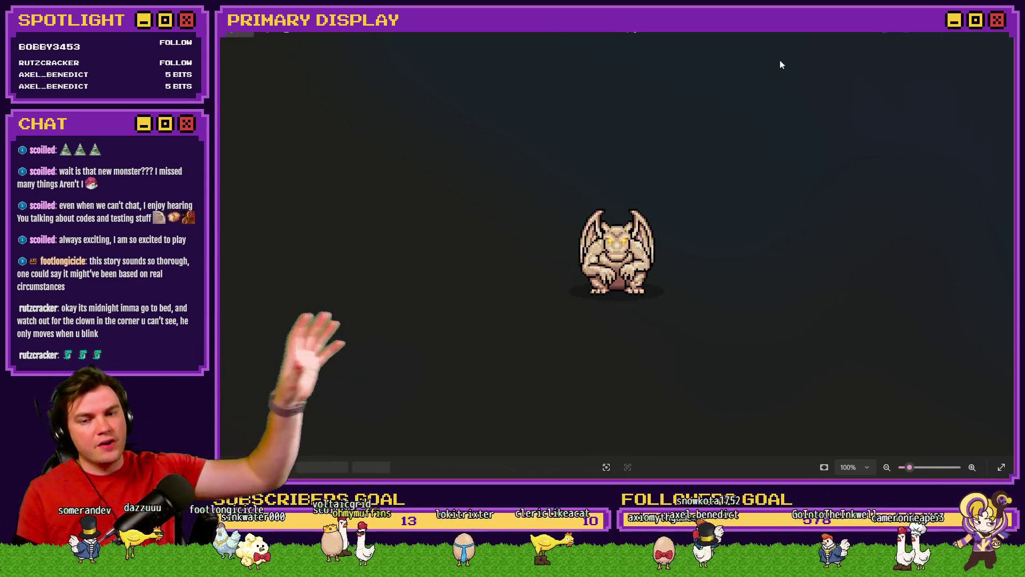
{"action": "key", "text": "Right"}
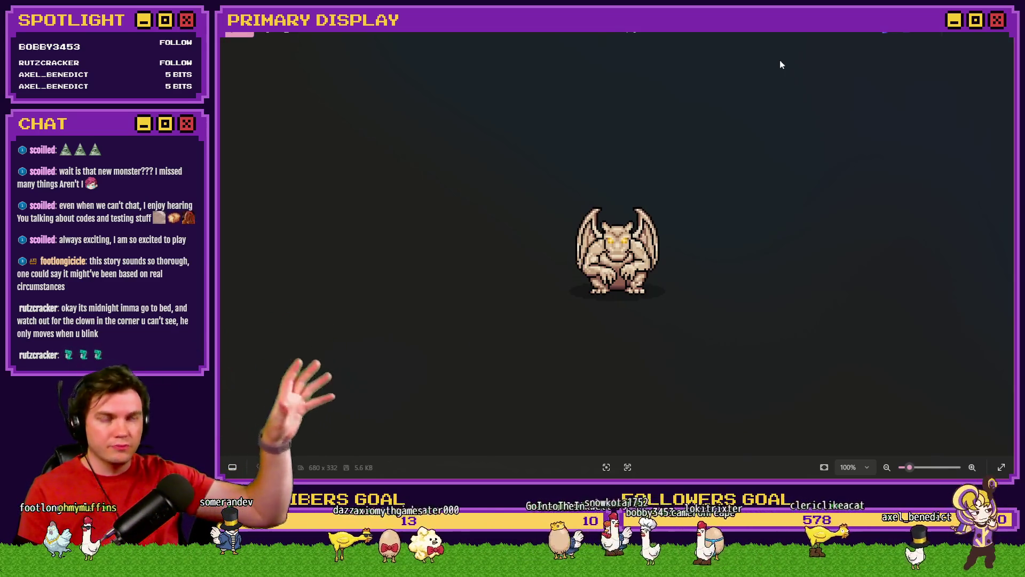
{"action": "key", "text": "Right"}
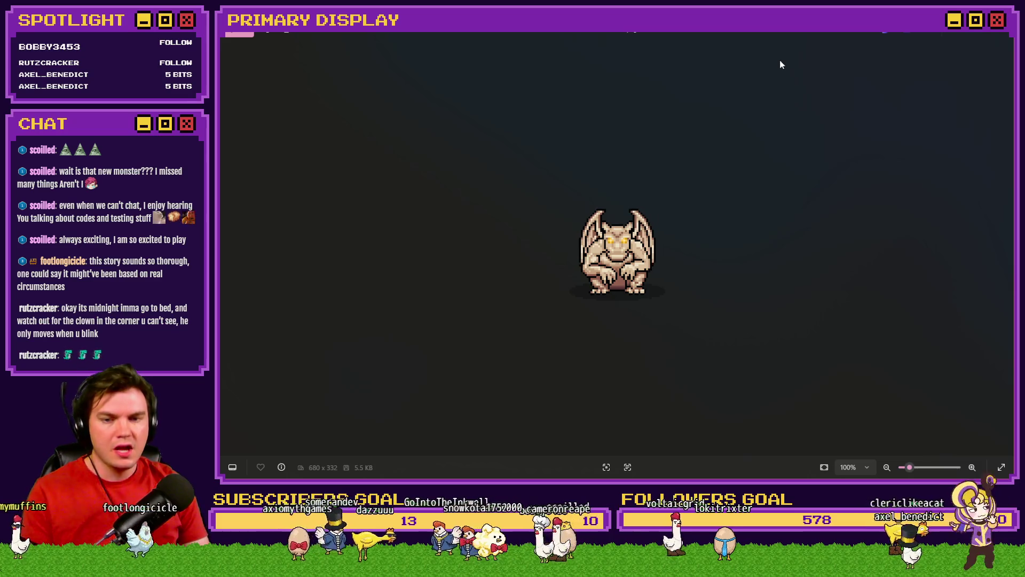
{"action": "key", "text": "Right"}
{"action": "key", "text": "Right"}
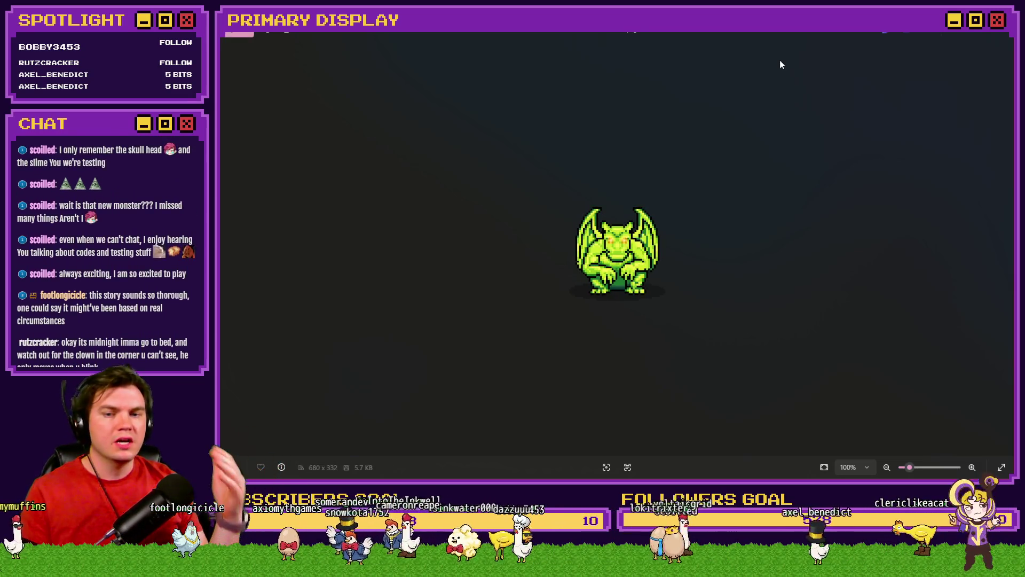
{"action": "key", "text": "Right"}
{"action": "key", "text": "Right"}
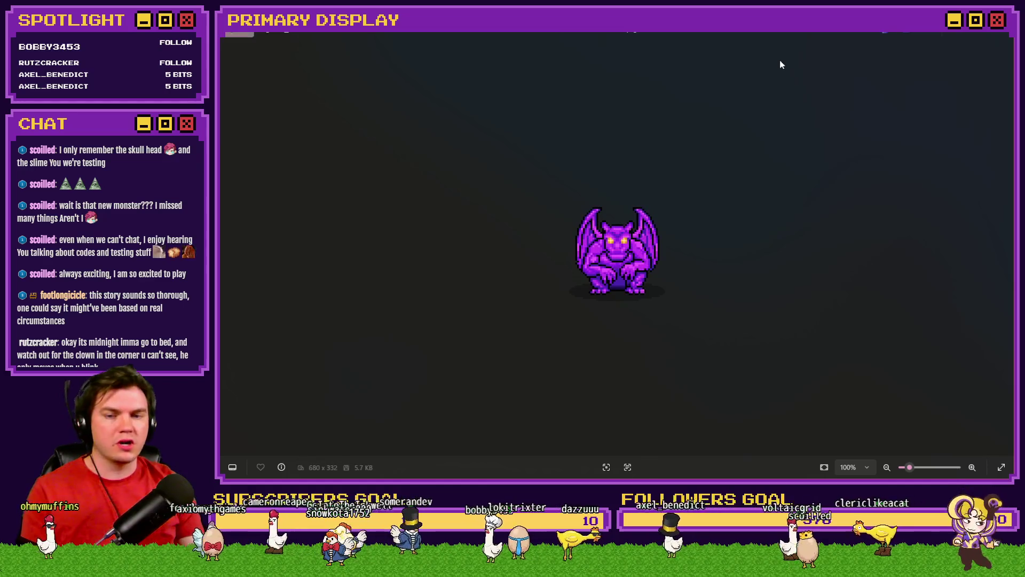
{"action": "key", "text": "Right"}
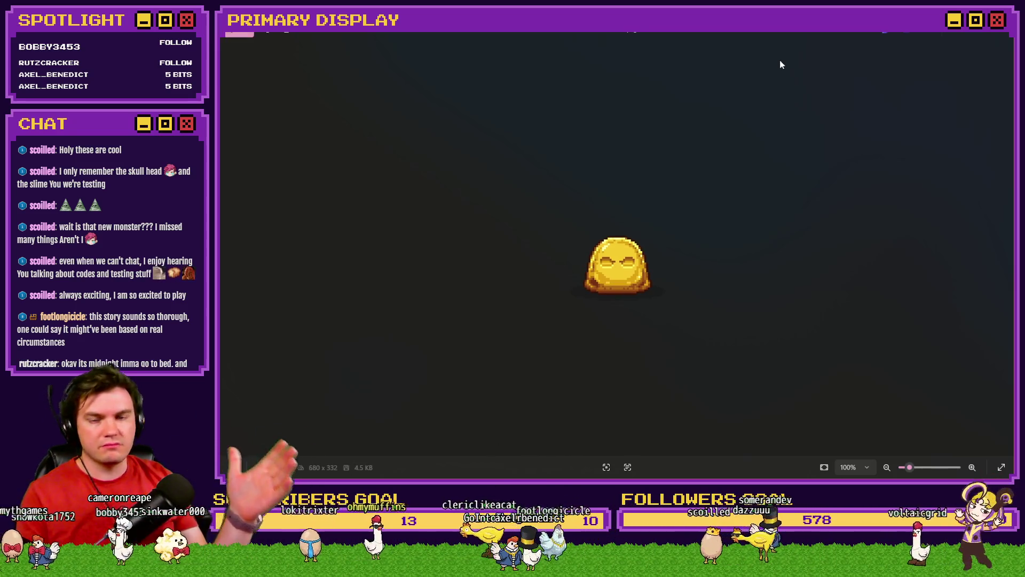
{"action": "key", "text": "Left"}
{"action": "key", "text": "Right"}
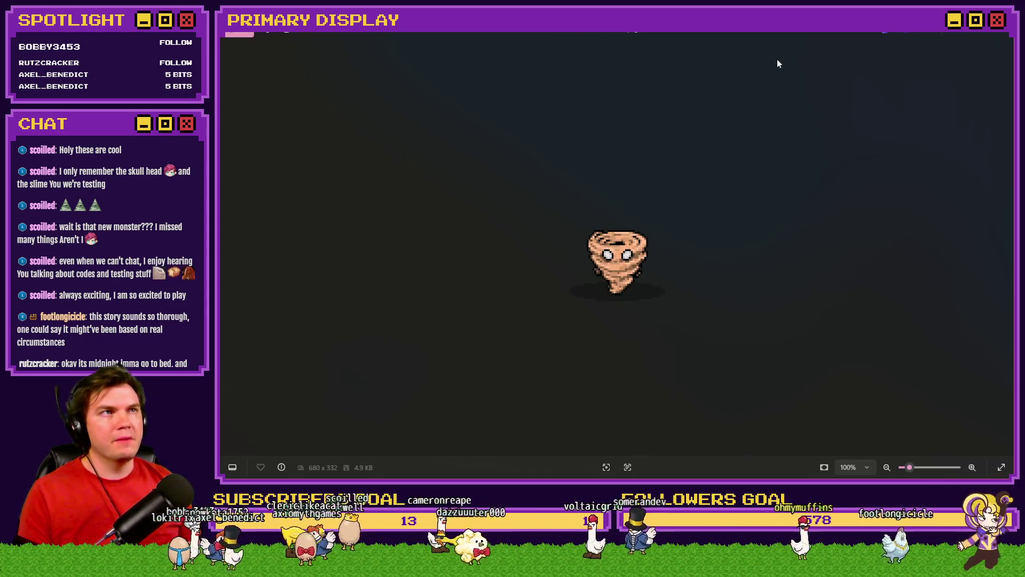
{"action": "key", "text": "Right"}
{"action": "key", "text": "Right"}
{"action": "key", "text": "Right"}
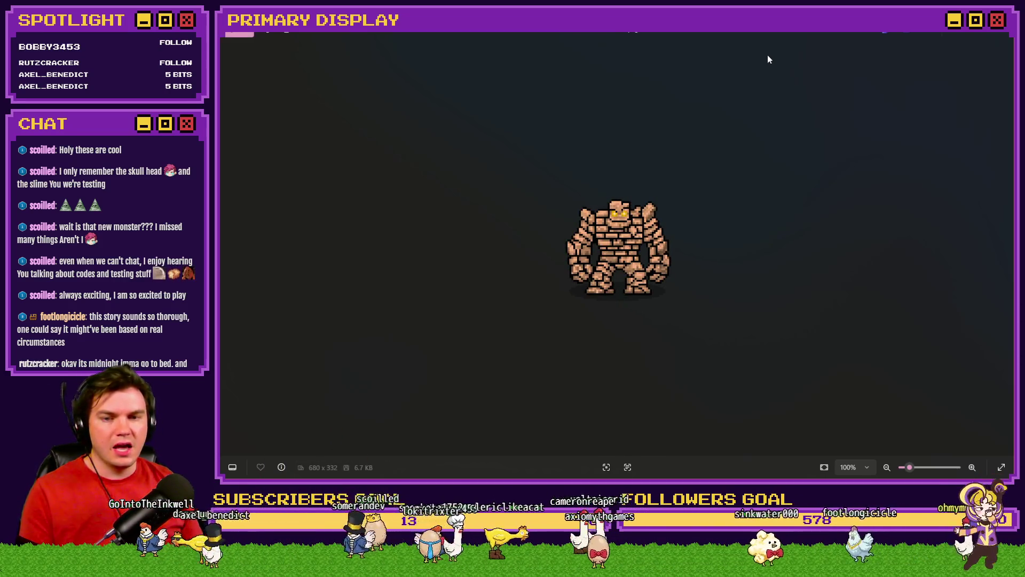
{"action": "key", "text": "Right"}
{"action": "key", "text": "Right"}
{"action": "key", "text": "Right"}
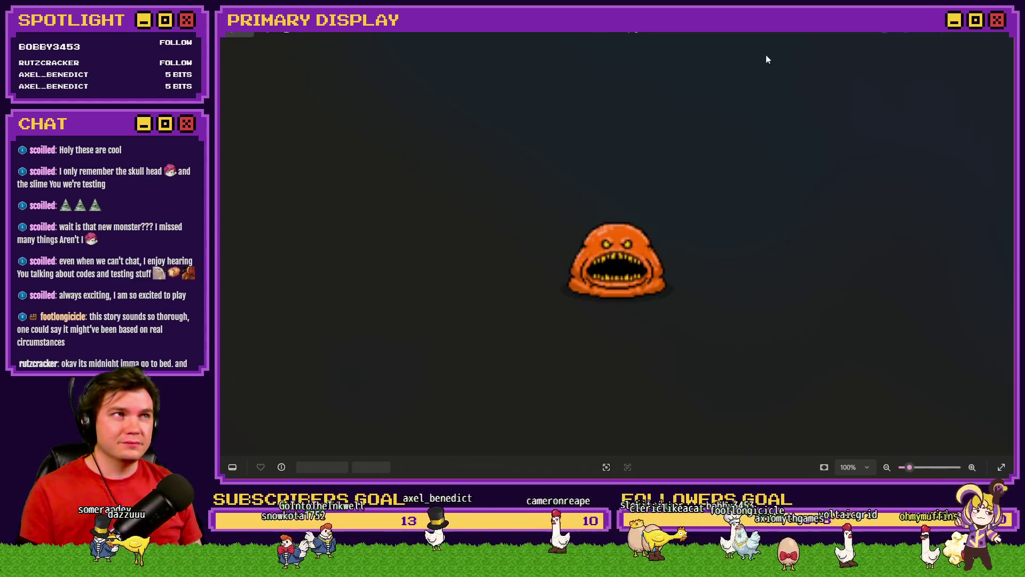
{"action": "key", "text": "Right"}
{"action": "key", "text": "Right"}
{"action": "key", "text": "Right"}
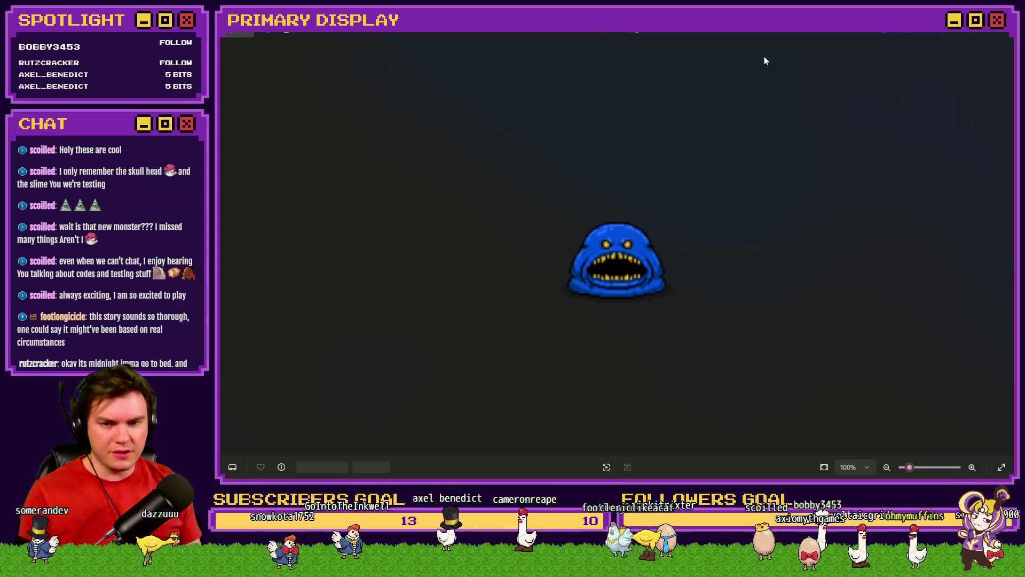
{"action": "key", "text": "Right"}
{"action": "key", "text": "Right"}
{"action": "key", "text": "Right"}
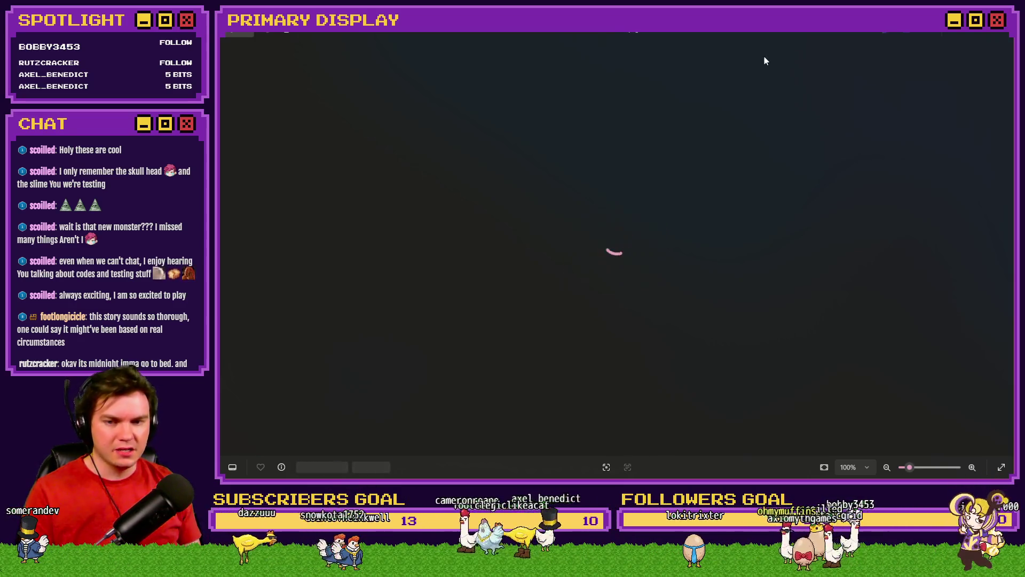
{"action": "key", "text": "Right"}
{"action": "key", "text": "Right"}
Return to the pictures folder and open monster31-1.png in the image viewer.
{"action": "left_click", "coordinate": [1002, 39]}
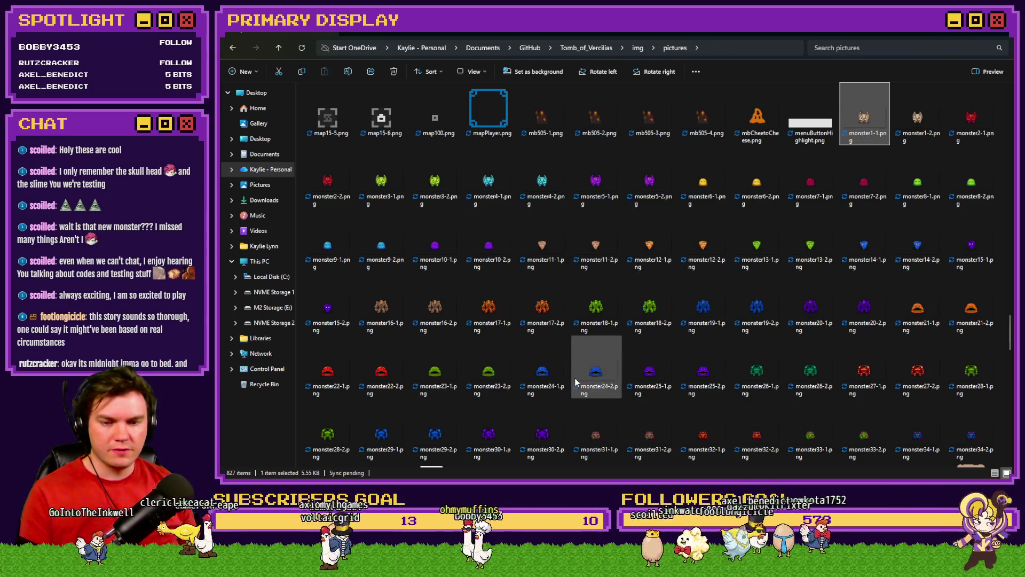
{"action": "left_click", "coordinate": [608, 434]}
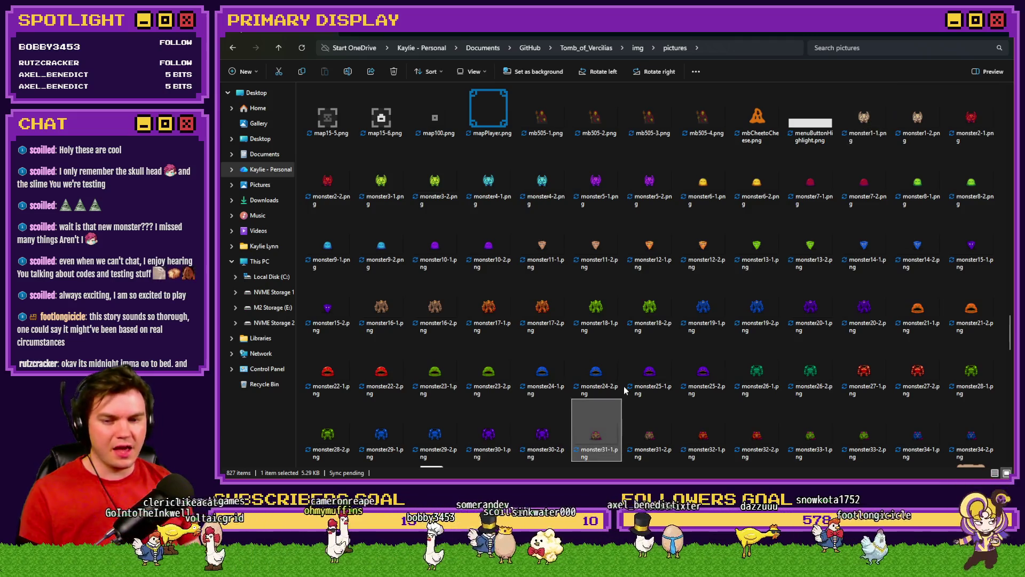
{"action": "scroll", "coordinate": [625, 390], "scroll_direction": "down", "scroll_amount": 1}
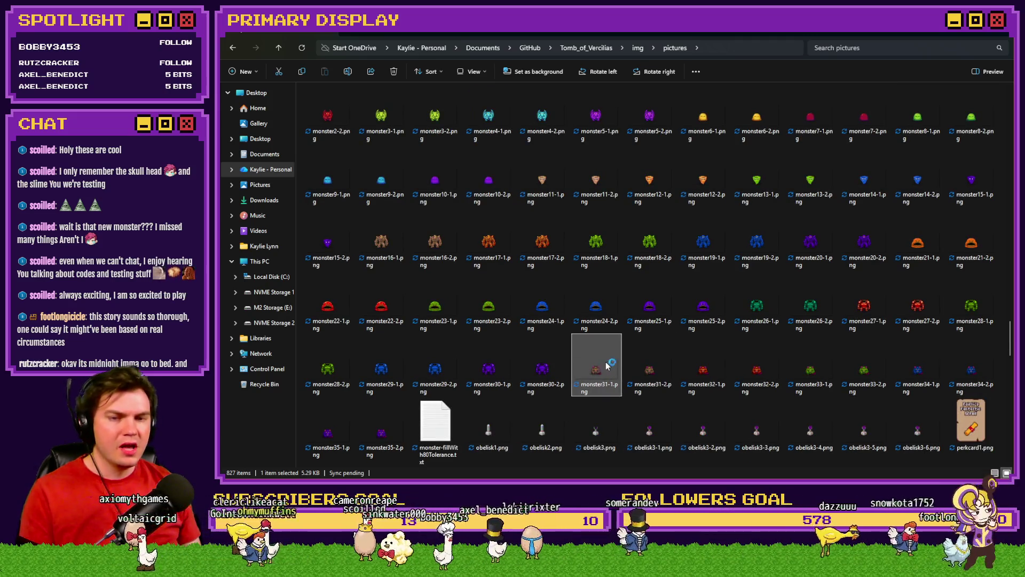
{"action": "double_click", "coordinate": [607, 365]}
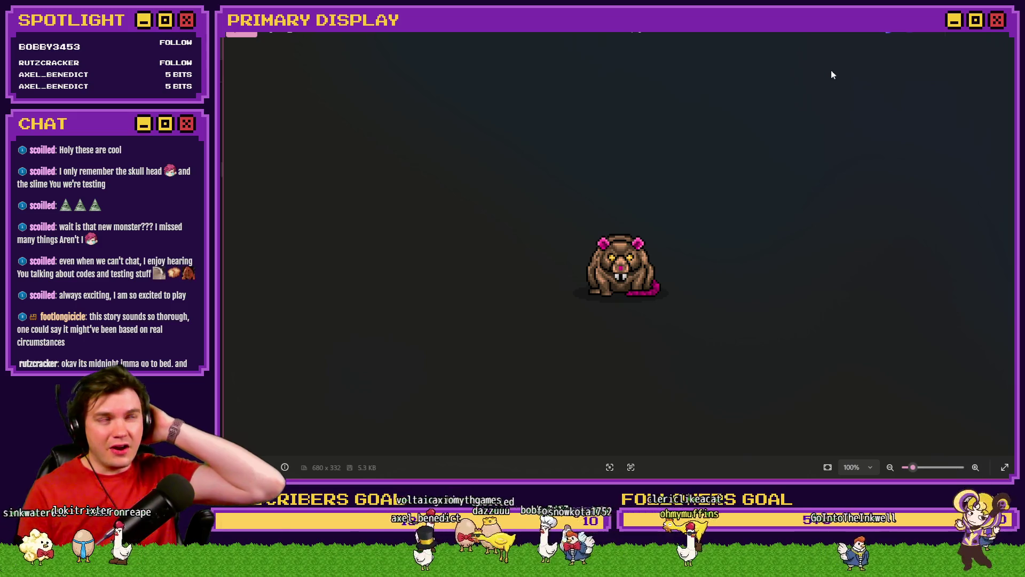
Browse the rat, armoured knight and slime sprites, then close the viewer.
{"action": "key", "text": "Right"}
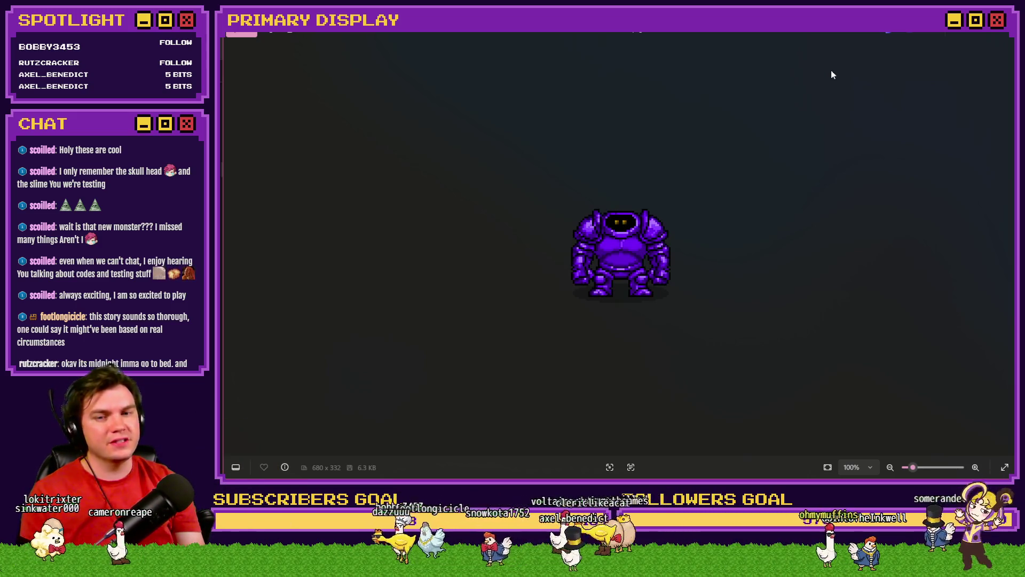
{"action": "key", "text": "Left"}
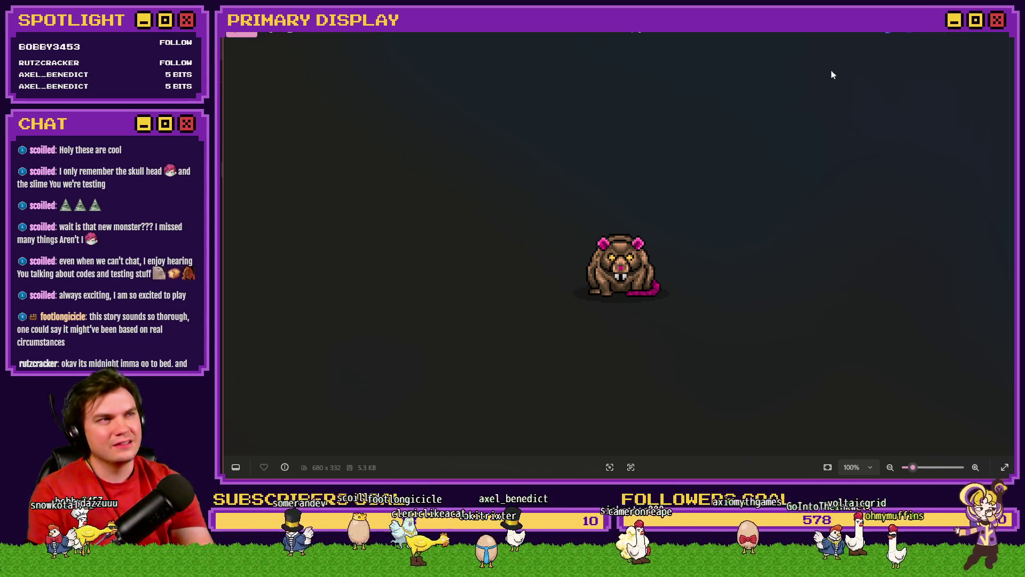
{"action": "key", "text": "Right"}
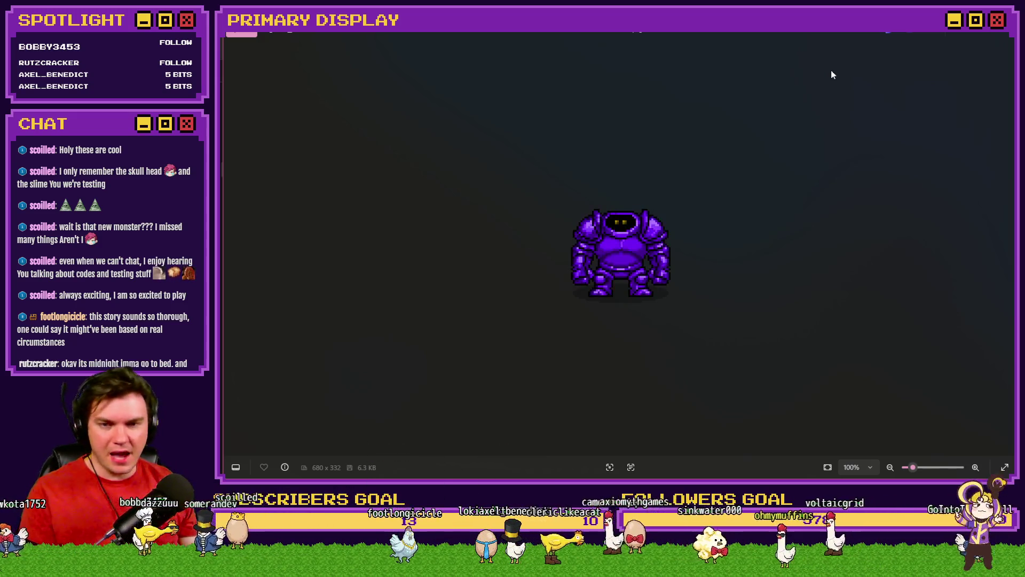
{"action": "key", "text": "Right"}
{"action": "key", "text": "Right"}
{"action": "key", "text": "Right"}
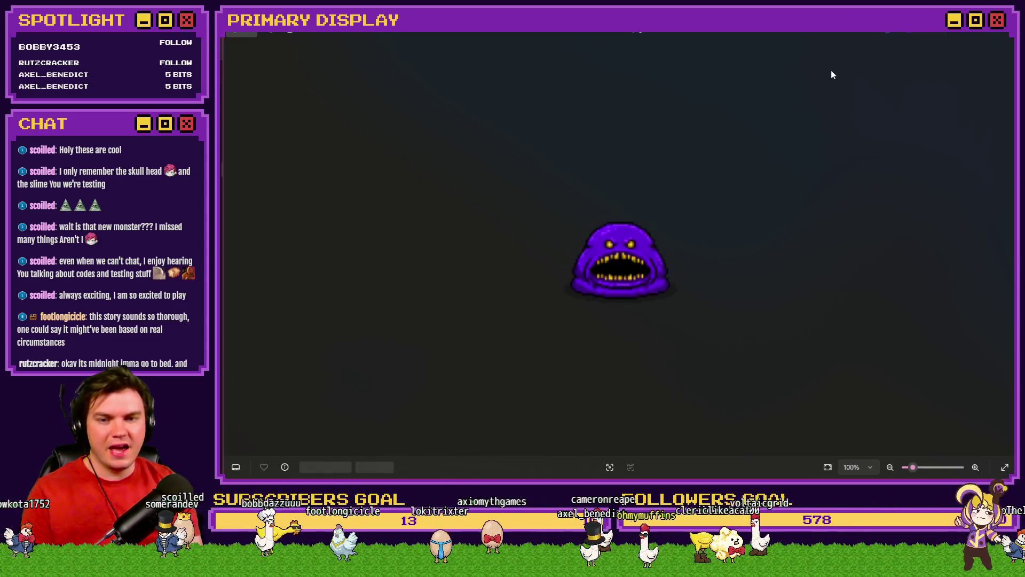
{"action": "key", "text": "Right"}
{"action": "key", "text": "Right"}
{"action": "key", "text": "Right"}
{"action": "key", "text": "Right"}
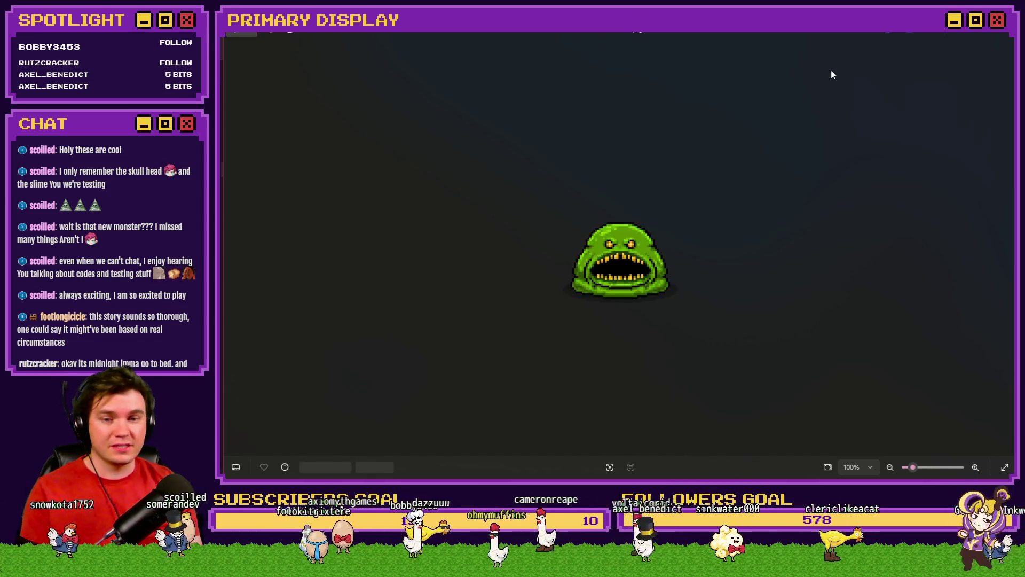
{"action": "key", "text": "Right"}
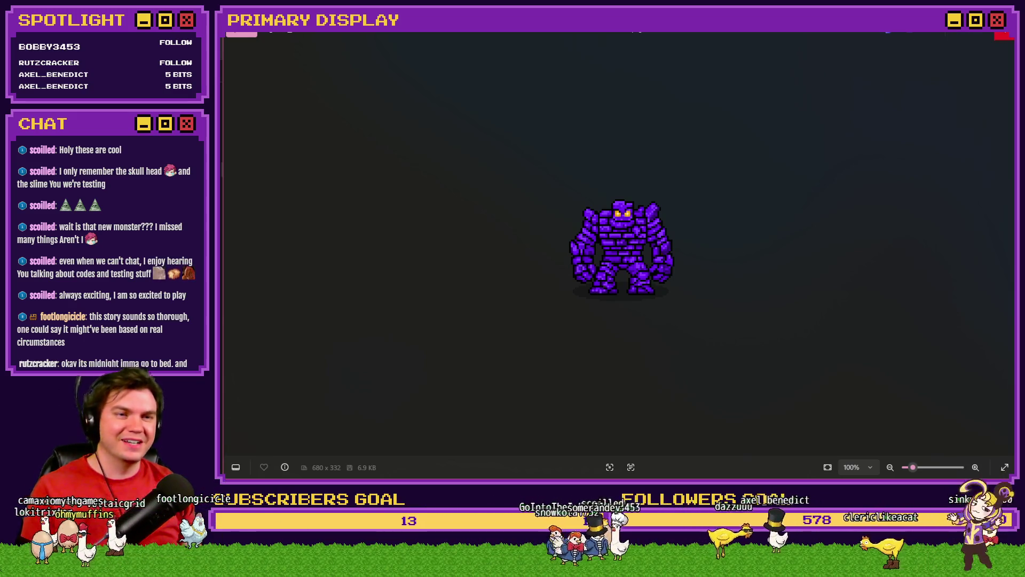
{"action": "left_click", "coordinate": [1004, 35]}
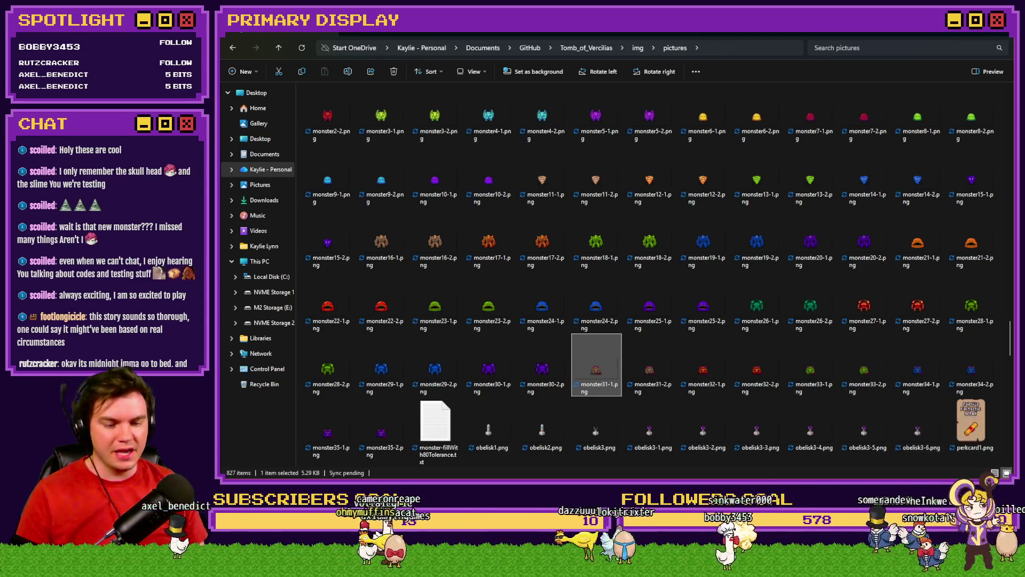
Start a playtest, walk into a Rubble Golem encounter, and bring up the F9 debug list.
{"action": "key", "text": "alt+Tab"}
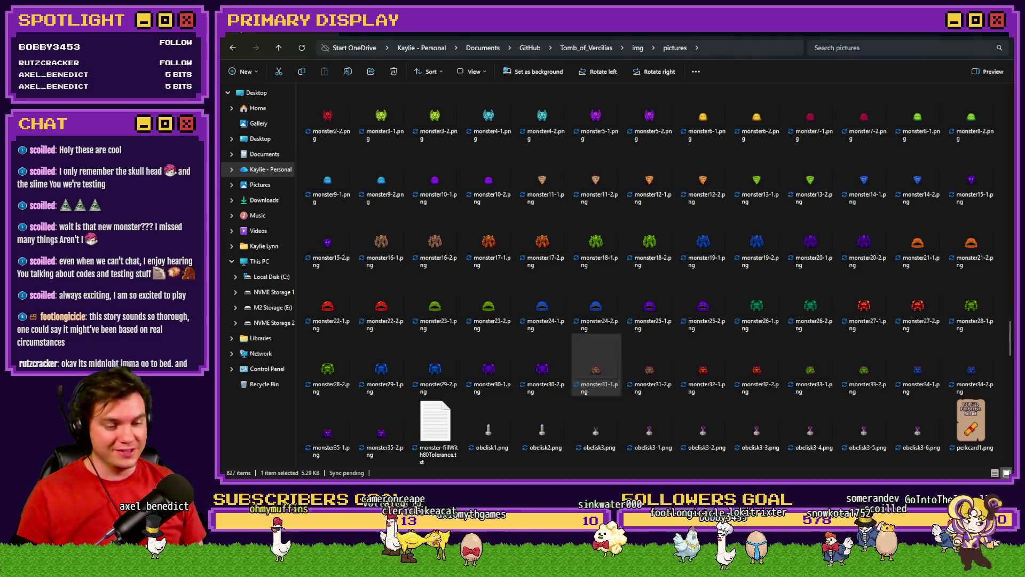
{"action": "left_click", "coordinate": [714, 54]}
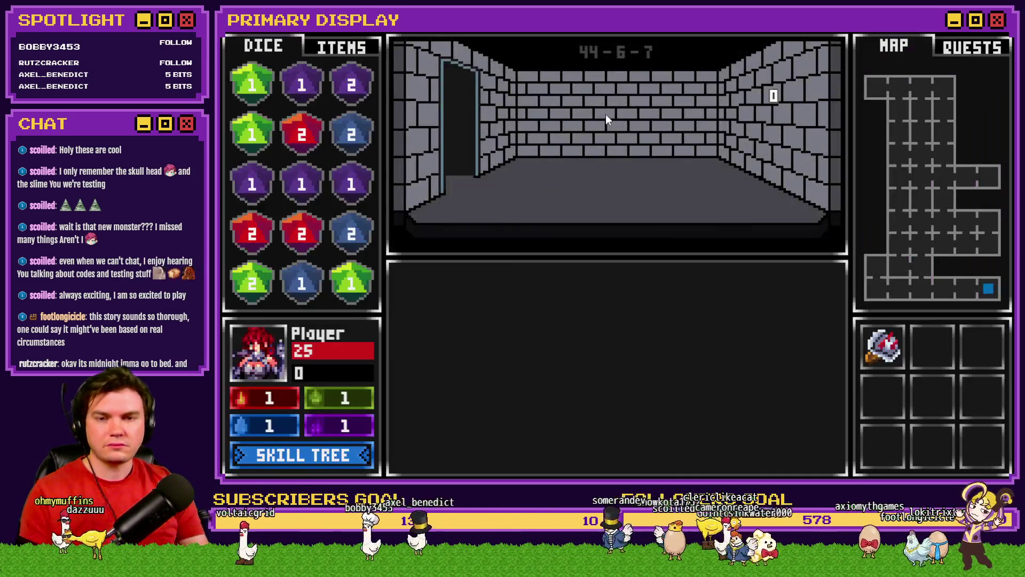
{"action": "key", "text": "Up"}
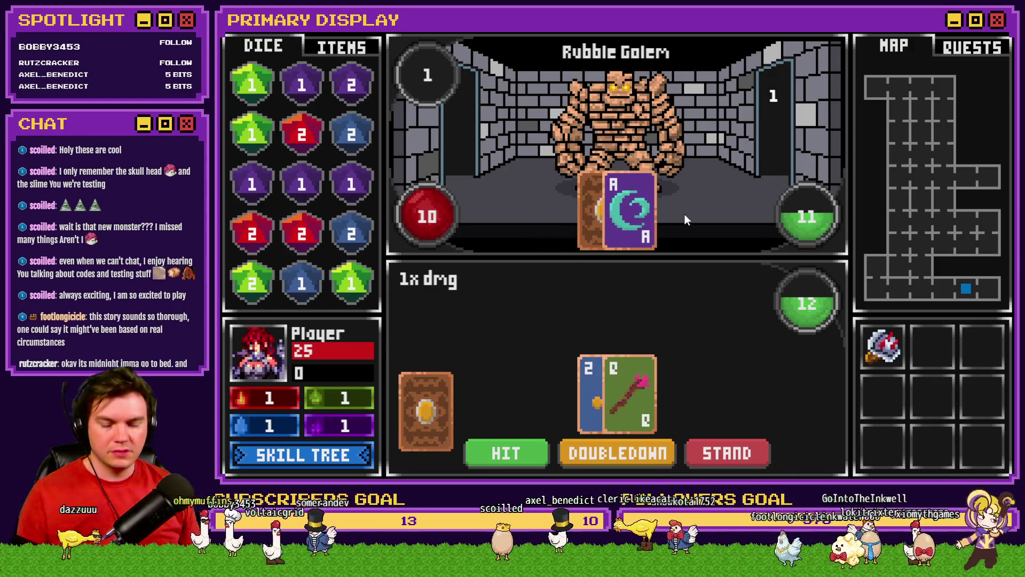
{"action": "key", "text": "F9"}
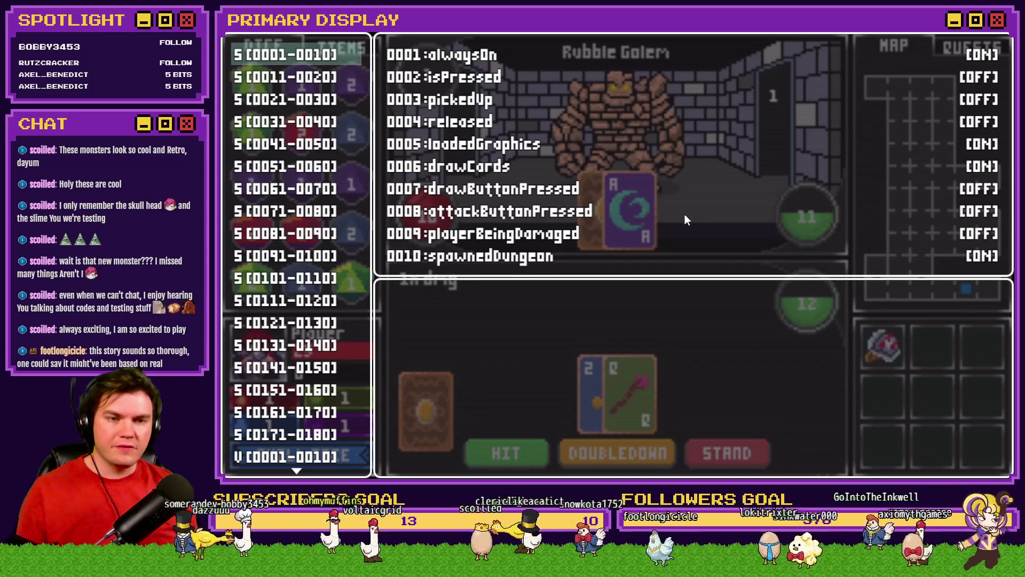
Locate perk_GoldGain at variable 0671 and raise it in steps of ten.
{"action": "scroll", "coordinate": [303, 256], "scroll_direction": "down", "scroll_amount": 10}
{"action": "scroll", "coordinate": [302, 257], "scroll_direction": "down", "scroll_amount": 20}
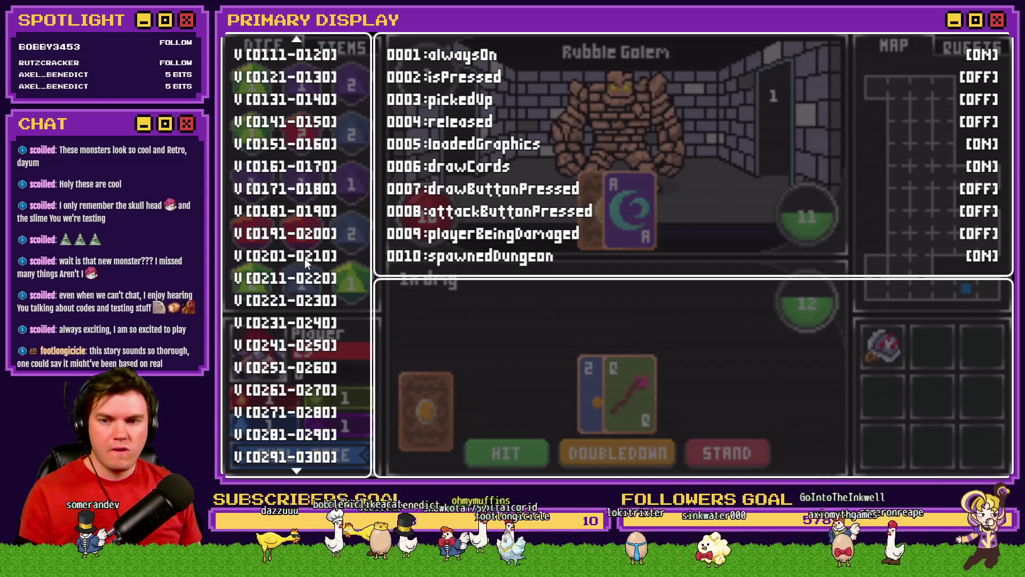
{"action": "scroll", "coordinate": [310, 265], "scroll_direction": "down", "scroll_amount": 19}
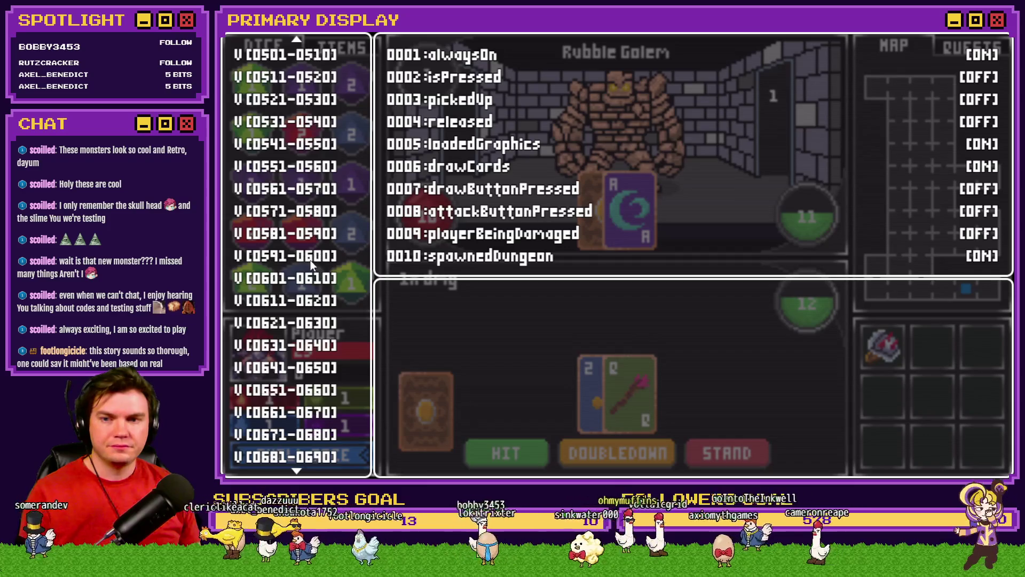
{"action": "left_click", "coordinate": [319, 174]}
{"action": "key", "text": "Down"}
{"action": "key", "text": "Down"}
{"action": "key", "text": "Down"}
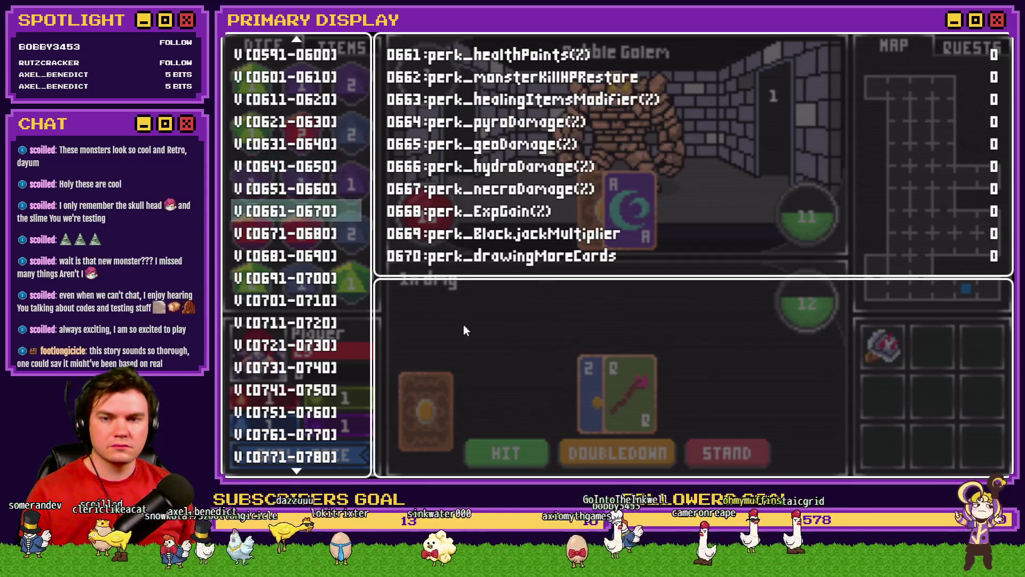
{"action": "key", "text": "Return"}
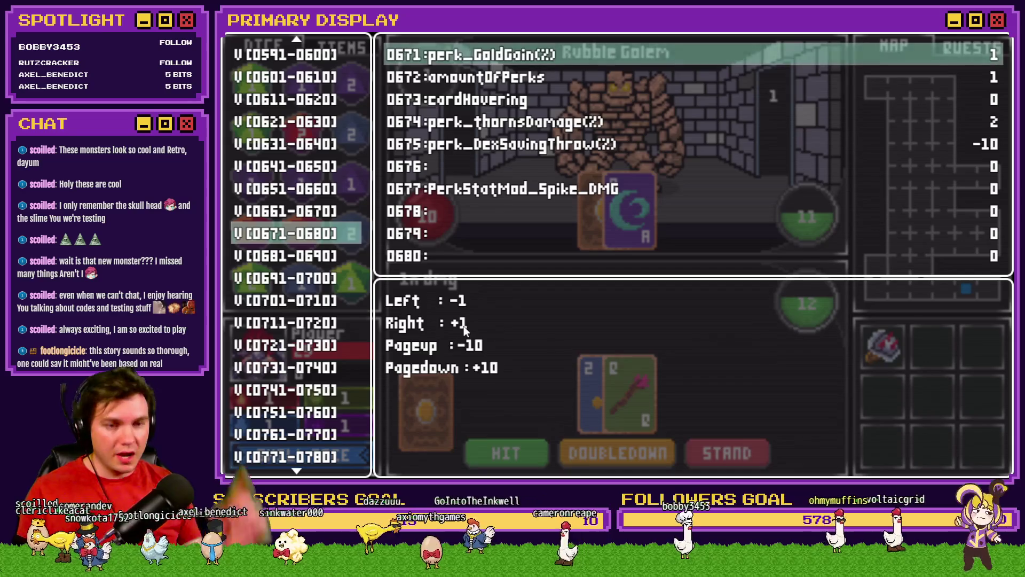
{"action": "key", "text": "Escape"}
{"action": "key", "text": "Escape"}
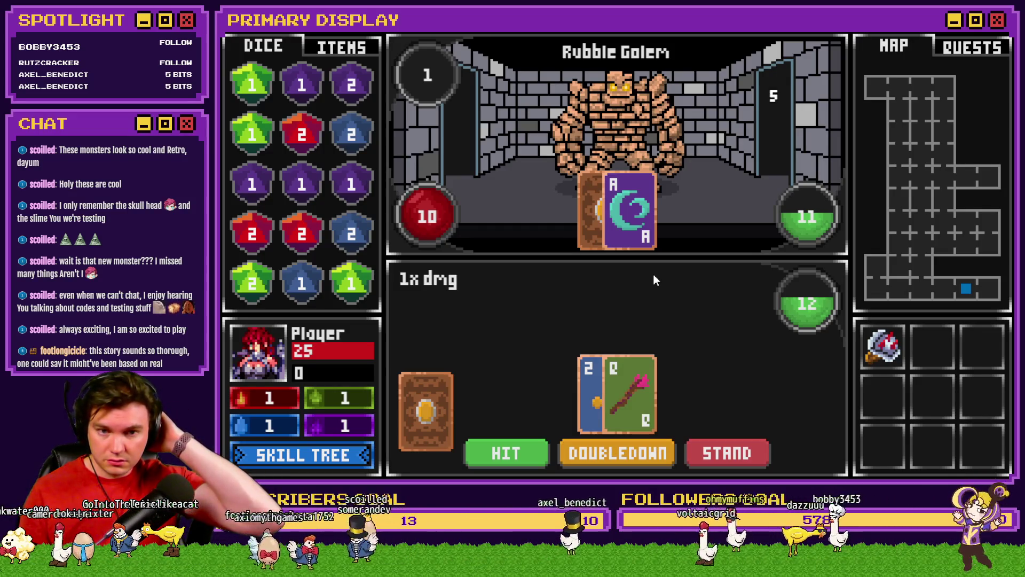
{"action": "key", "text": "F9"}
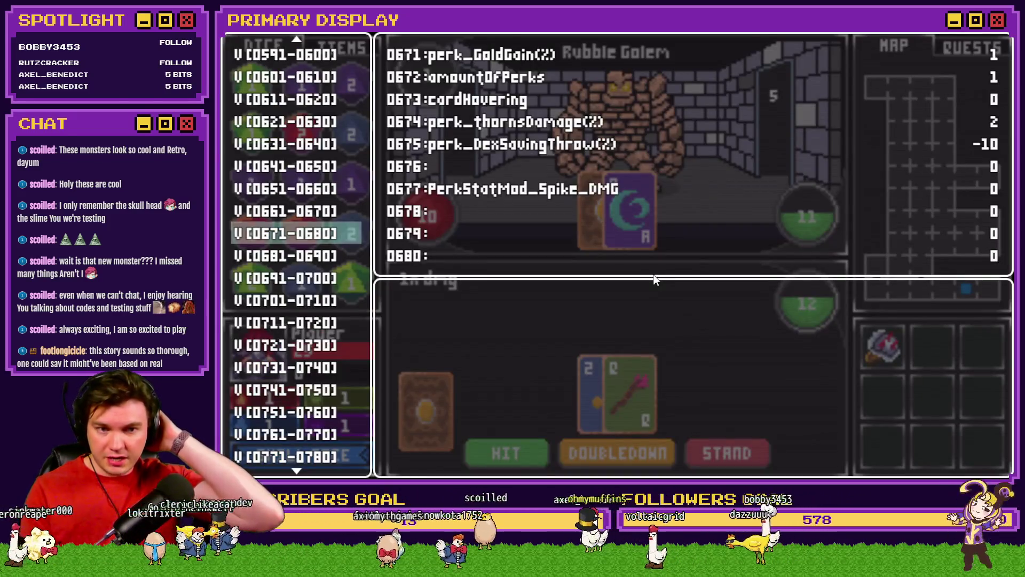
{"action": "key", "text": "Return"}
{"action": "key", "text": "Page_Down"}
{"action": "key", "text": "Page_Down"}
{"action": "key", "text": "Page_Down"}
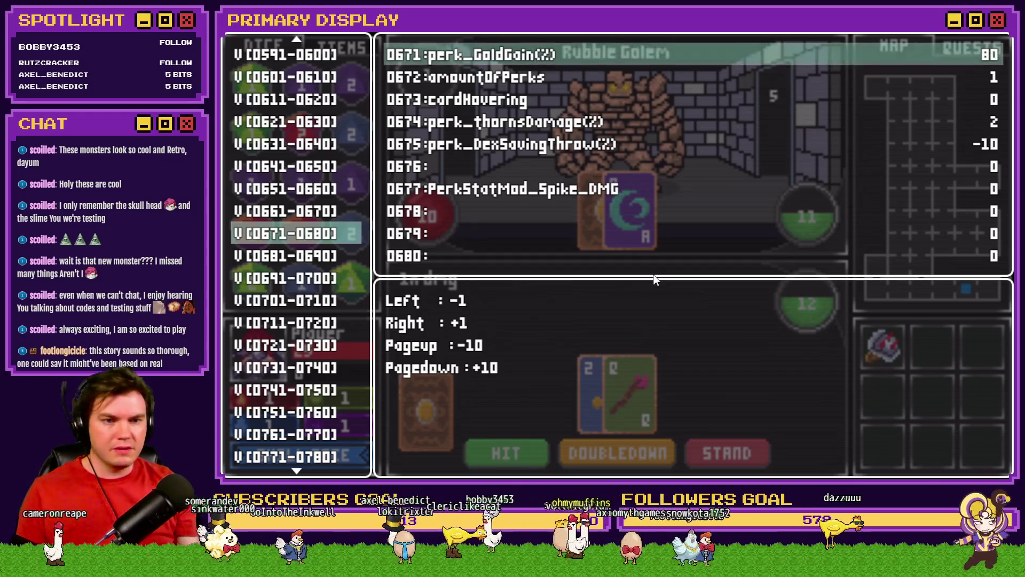
{"action": "key", "text": "F9"}
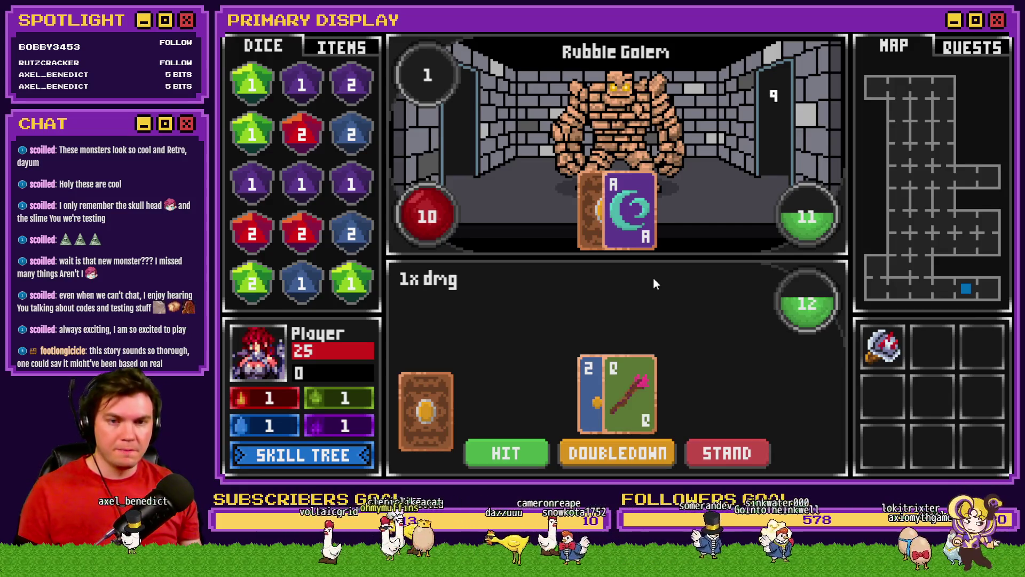
Bring perk_GoldGain from 80 up to 100, recheck it, and resume the Rubble Golem battle.
{"action": "key", "text": "F1"}
{"action": "key", "text": "Return"}
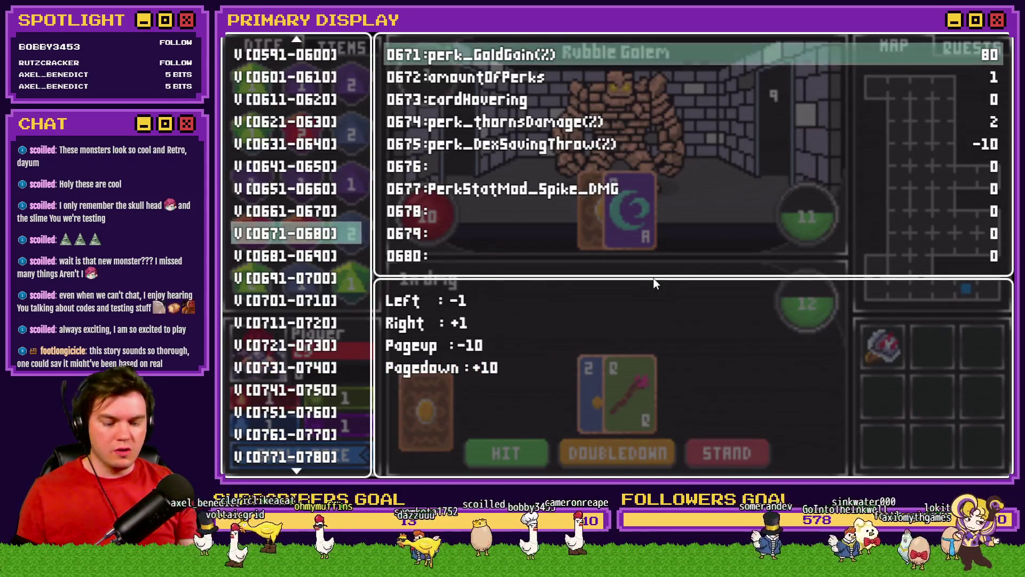
{"action": "key", "text": "Page_Down"}
{"action": "key", "text": "Page_Down"}
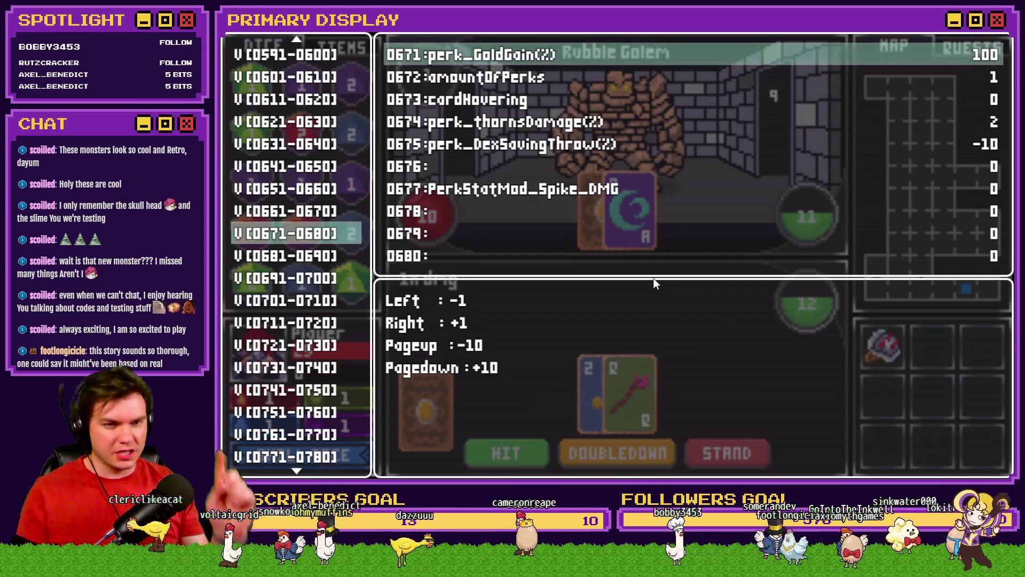
{"action": "key", "text": "Escape"}
{"action": "key", "text": "Escape"}
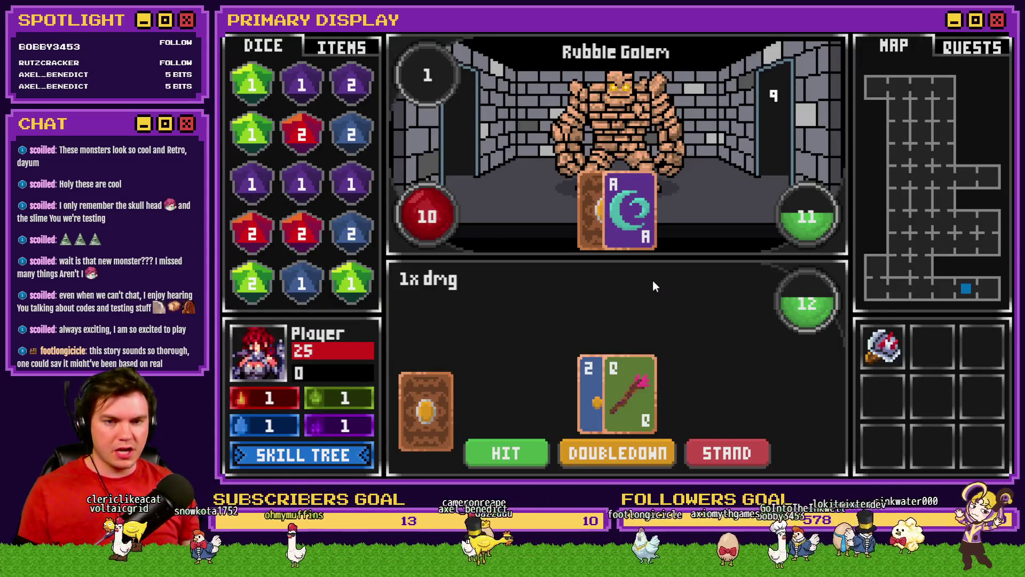
{"action": "key", "text": "F1"}
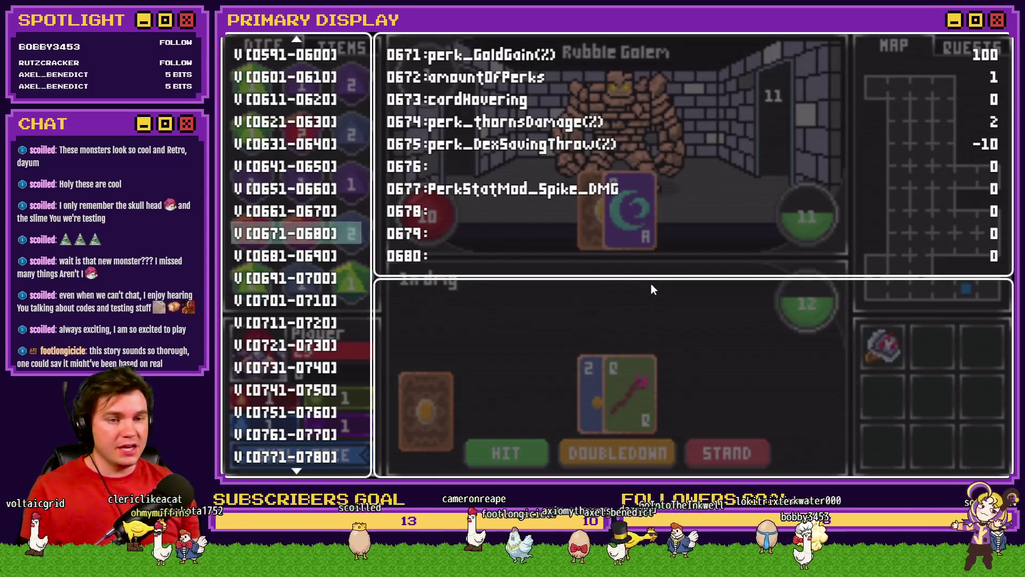
{"action": "key", "text": "Return"}
{"action": "key", "text": "Escape"}
{"action": "key", "text": "Escape"}
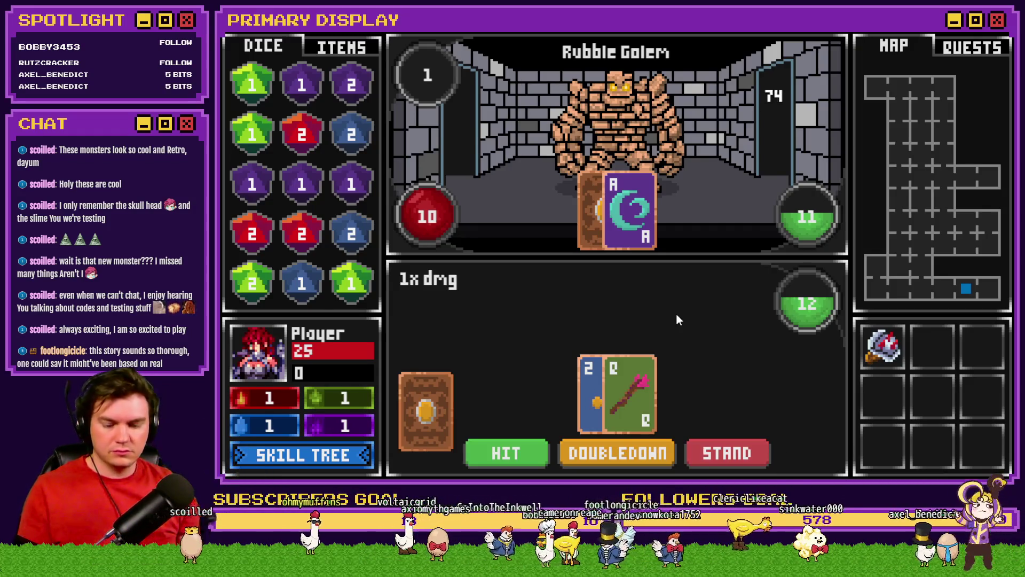
{"action": "key", "text": "F1"}
{"action": "key", "text": "Return"}
{"action": "key", "text": "Left"}
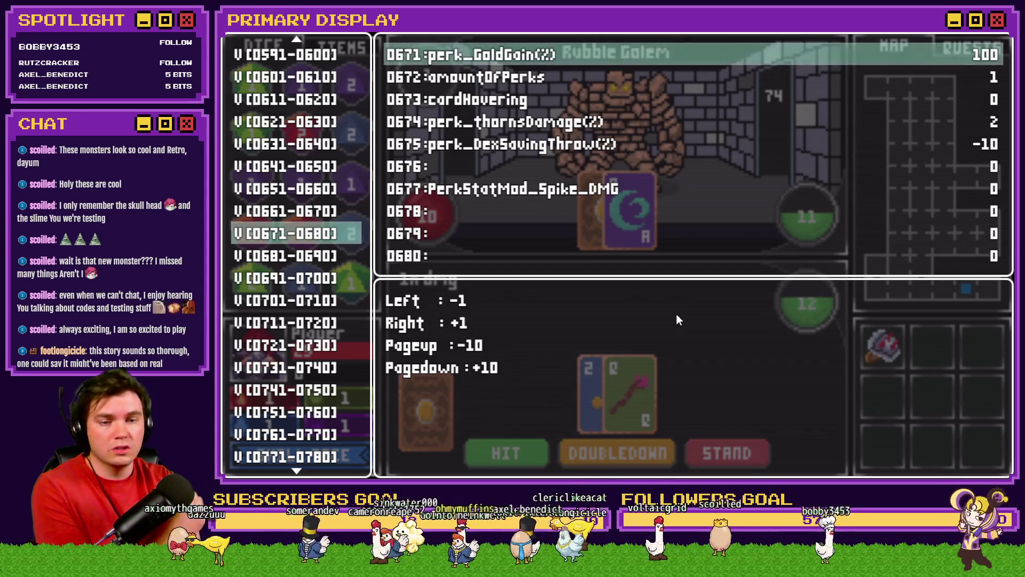
{"action": "key", "text": "Escape"}
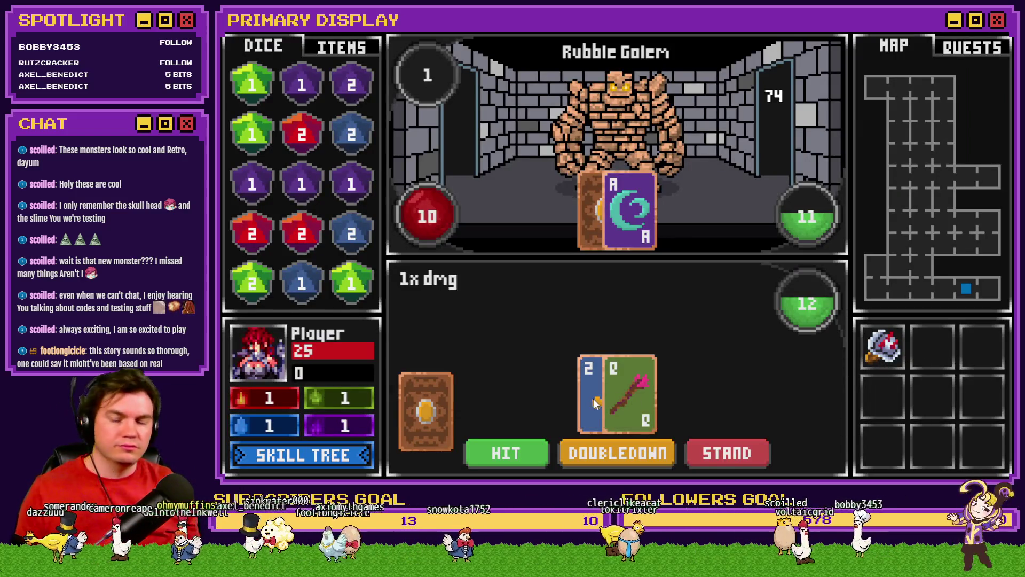
Open the Skill Tree and view Sleight of Hand and the Luck column's Midas Touch perk.
{"action": "left_click", "coordinate": [341, 458]}
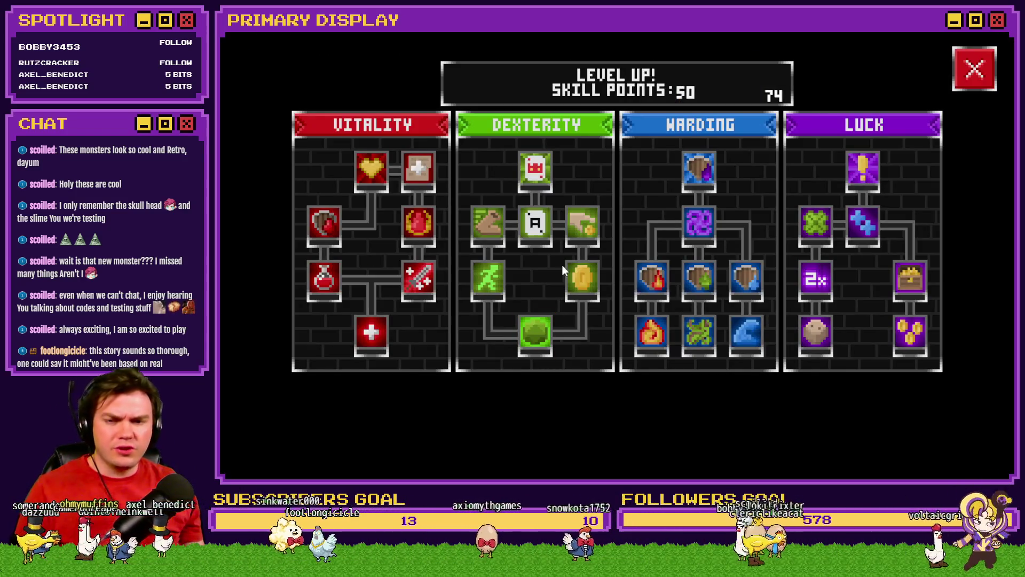
{"action": "mouse_move", "coordinate": [582, 238]}
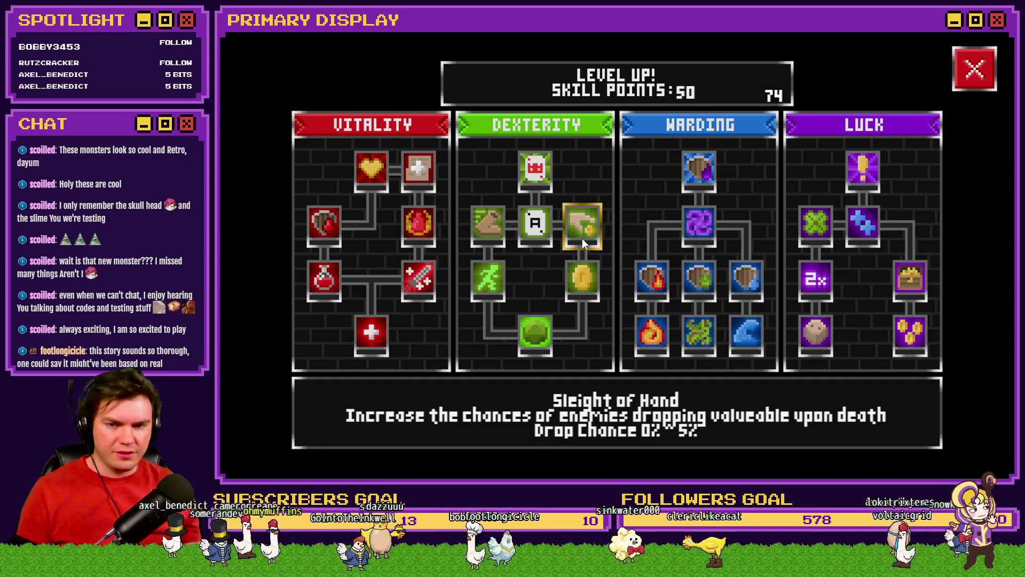
{"action": "mouse_move", "coordinate": [911, 344]}
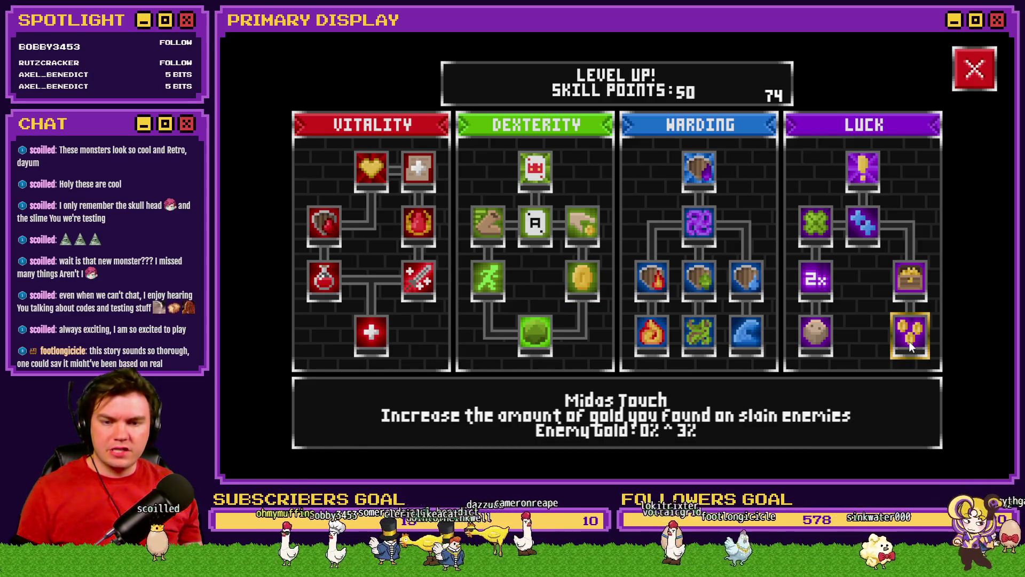
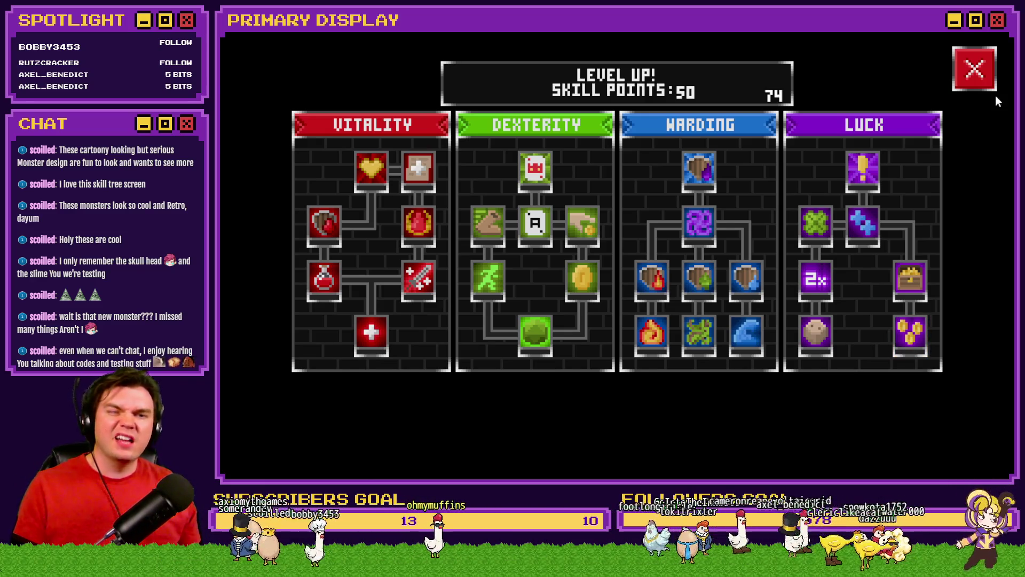
Check Midas Touch's enemy-gold bonus in the skill tree, then stop the Tomb of Vercilias playtest.
{"action": "left_click", "coordinate": [983, 78]}
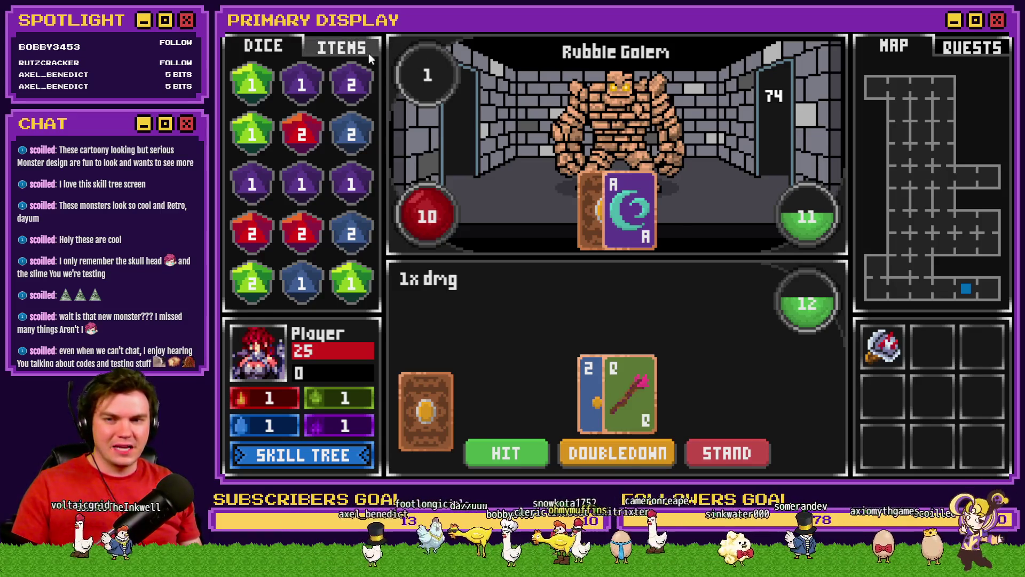
{"action": "left_click", "coordinate": [343, 44]}
{"action": "left_click", "coordinate": [270, 53]}
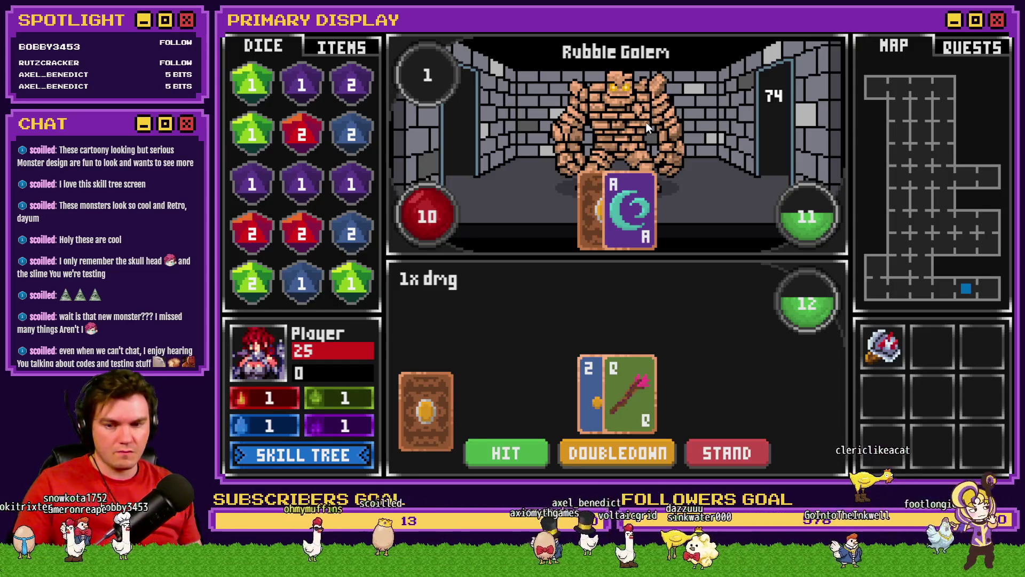
{"action": "left_click", "coordinate": [319, 451]}
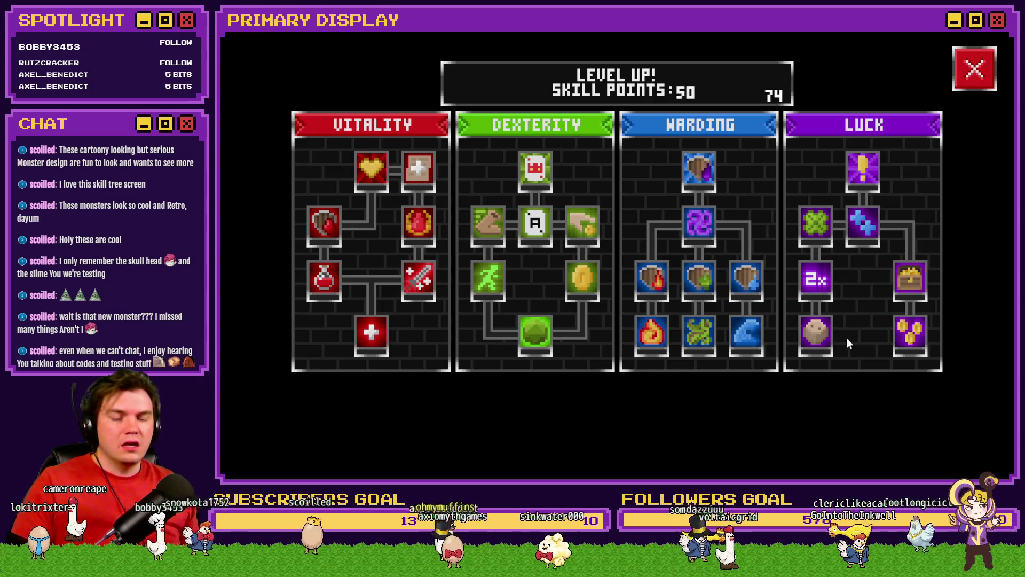
{"action": "mouse_move", "coordinate": [911, 336]}
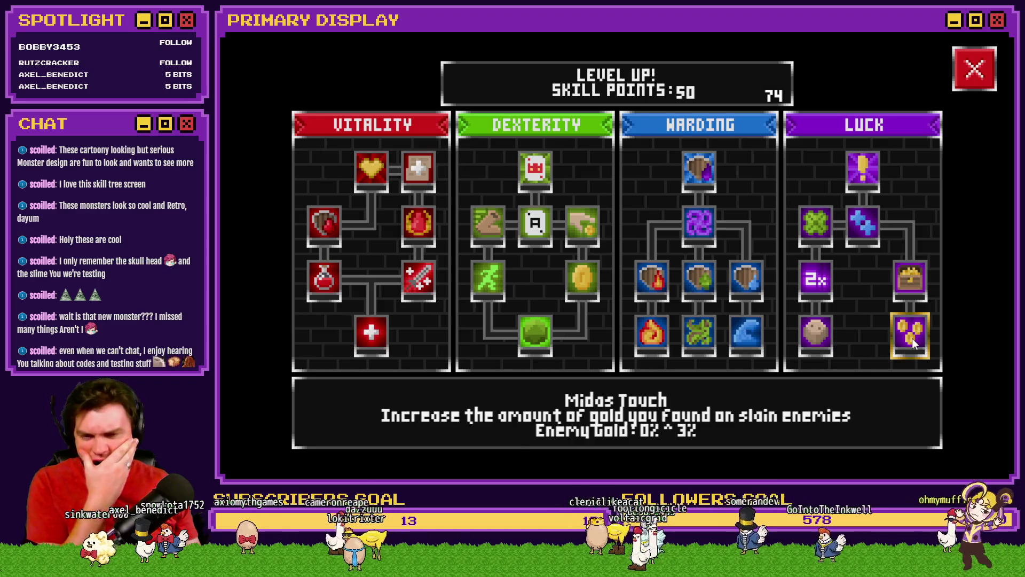
{"action": "left_click", "coordinate": [979, 71]}
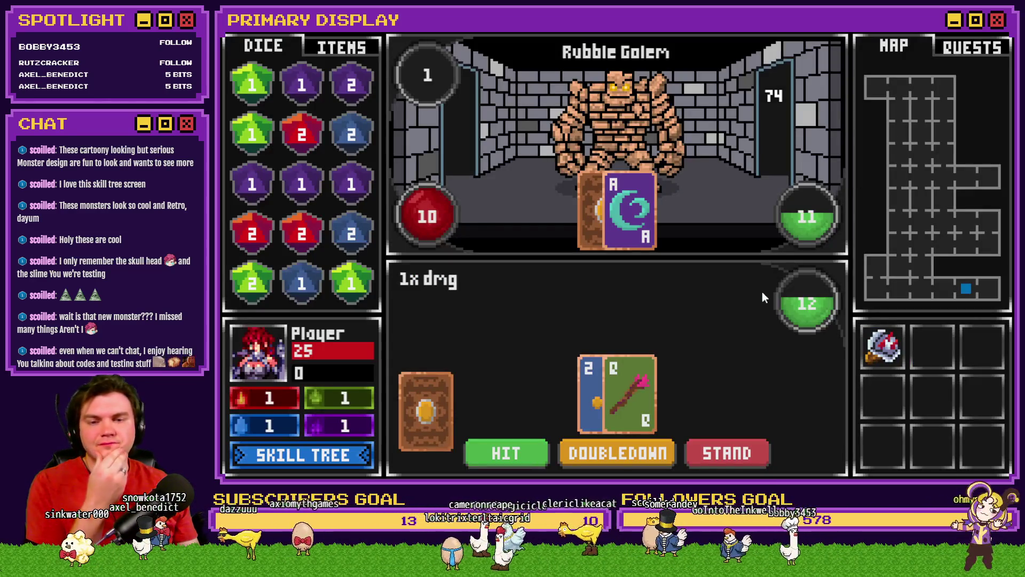
{"action": "key", "text": "alt+F4"}
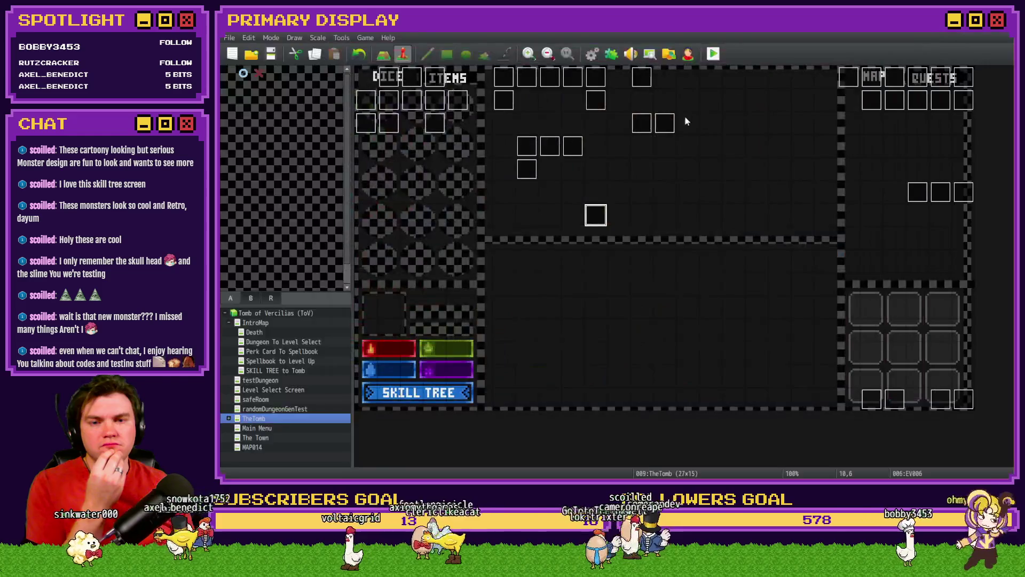
Open EV006's gold-gain script line and inspect its Math.ceil term.
{"action": "double_click", "coordinate": [594, 213]}
{"action": "left_click", "coordinate": [631, 153]}
{"action": "double_click", "coordinate": [632, 159]}
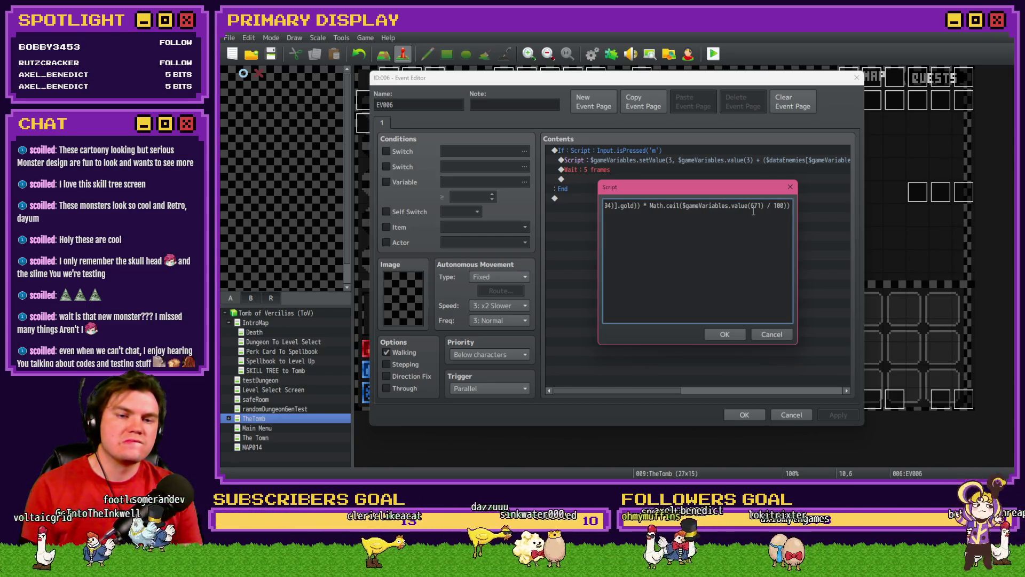
{"action": "key", "text": "shift+Left"}
{"action": "key", "text": "shift+Left"}
{"action": "key", "text": "shift+Left"}
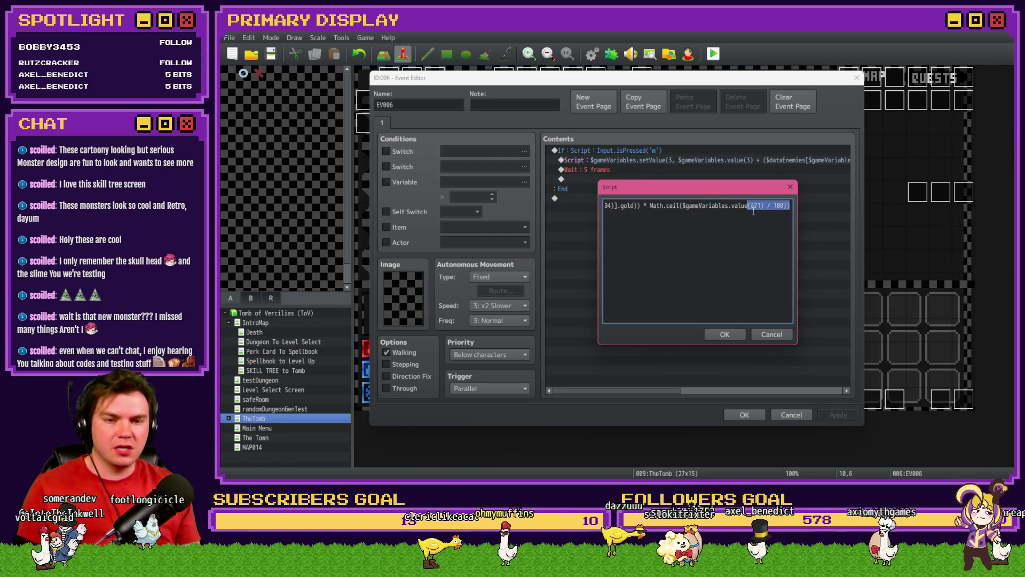
{"action": "key", "text": "shift+Left"}
{"action": "key", "text": "shift+Left"}
{"action": "key", "text": "shift+Left"}
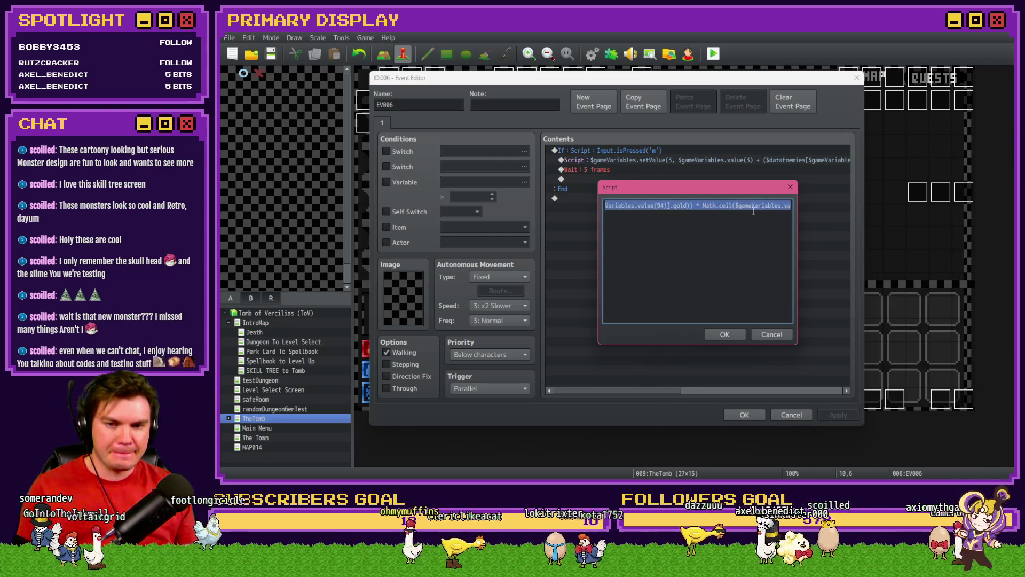
{"action": "key", "text": "shift+Left"}
{"action": "key", "text": "shift+Left"}
{"action": "key", "text": "shift+Left"}
{"action": "key", "text": "shift+Right"}
{"action": "key", "text": "shift+Right"}
{"action": "key", "text": "shift+Right"}
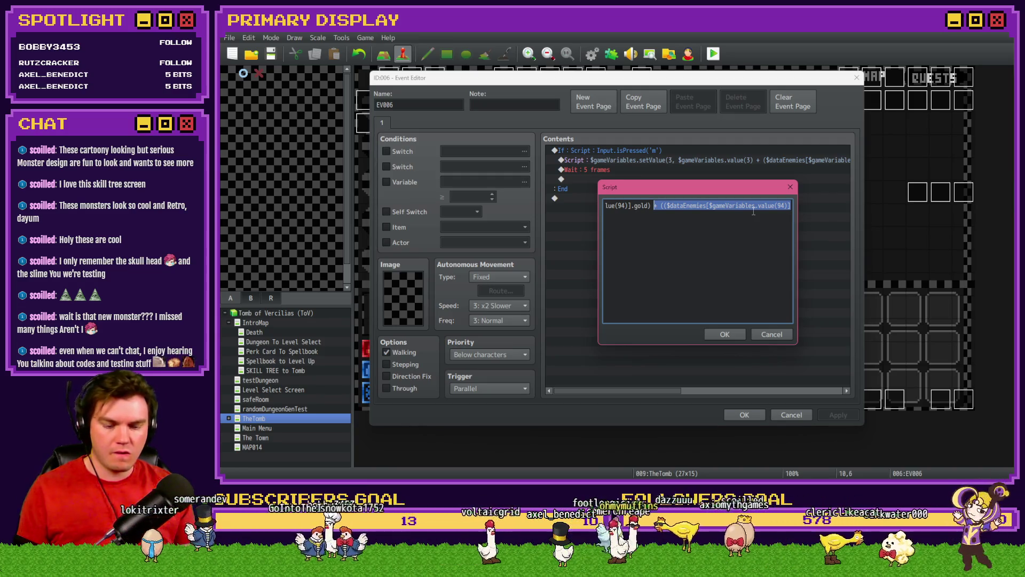
Append a closing ')' so the script ends with value(671) / 100))).
{"action": "key", "text": "End"}
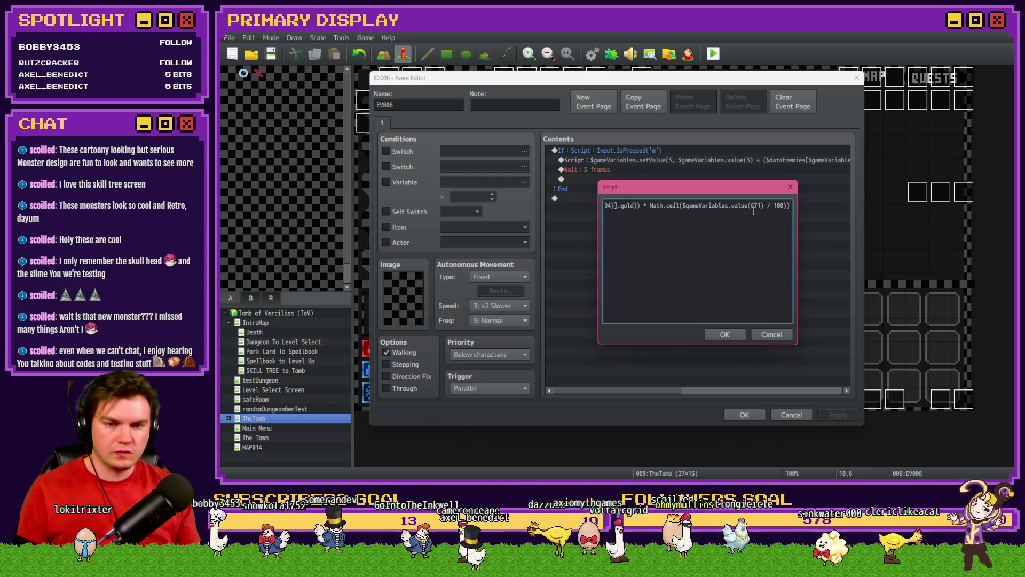
{"action": "type", "text": ")"}
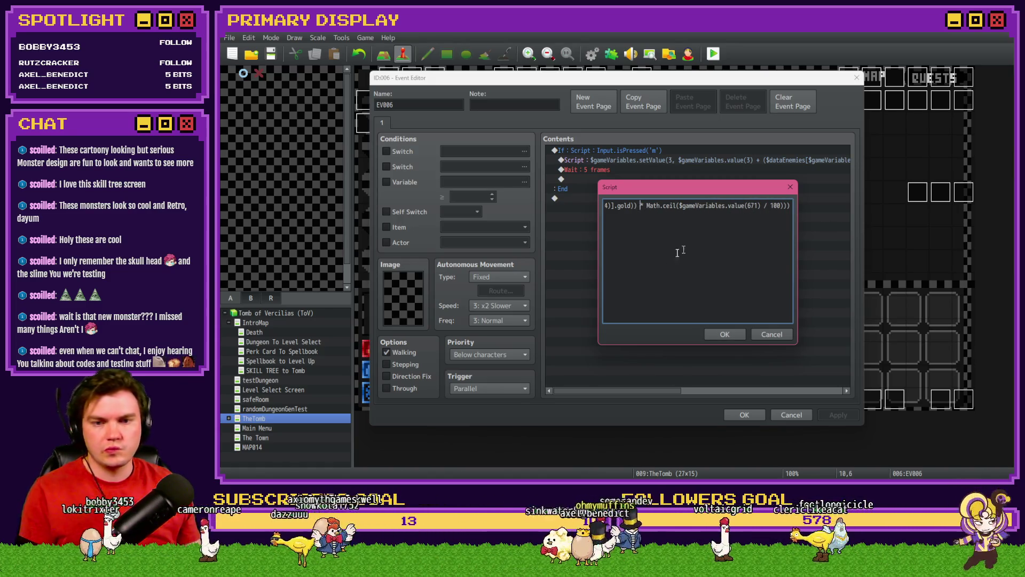
{"action": "key", "text": "Left"}
{"action": "key", "text": "Left"}
{"action": "key", "text": "Left"}
{"action": "key", "text": "Left"}
{"action": "key", "text": "Left"}
{"action": "key", "text": "Left"}
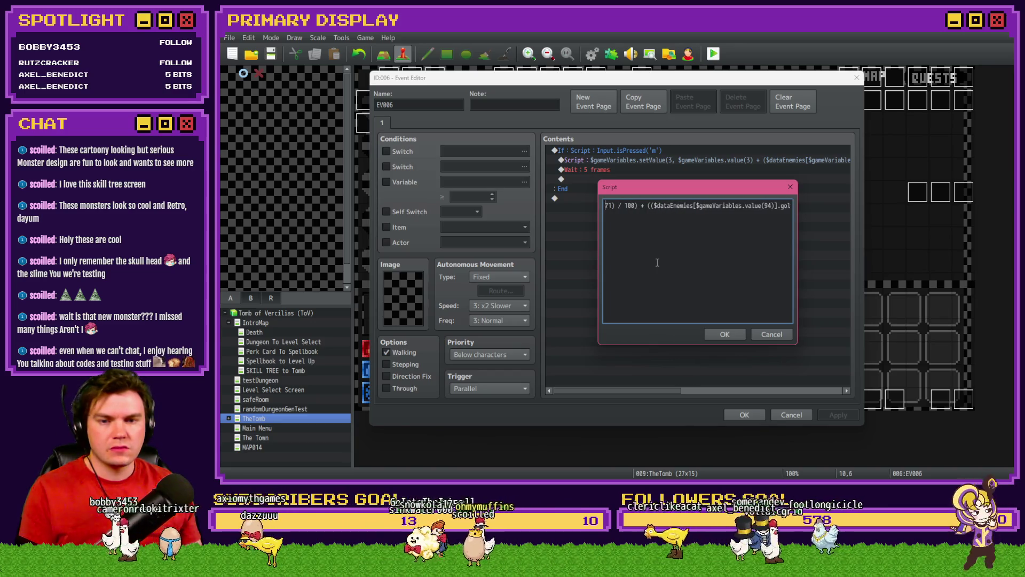
{"action": "left_click", "coordinate": [651, 220]}
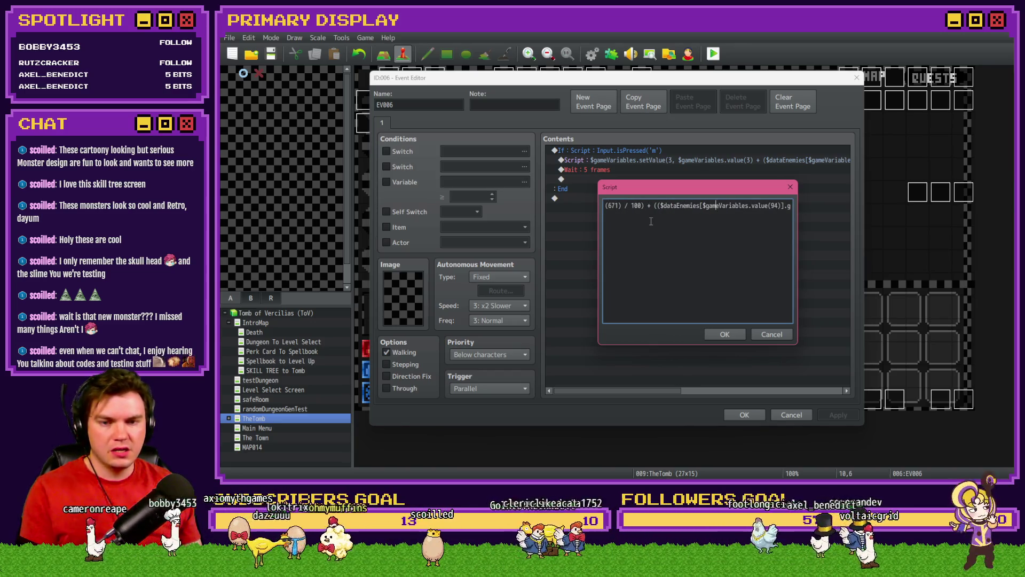
{"action": "key", "text": "Right"}
{"action": "key", "text": "Right"}
{"action": "key", "text": "Right"}
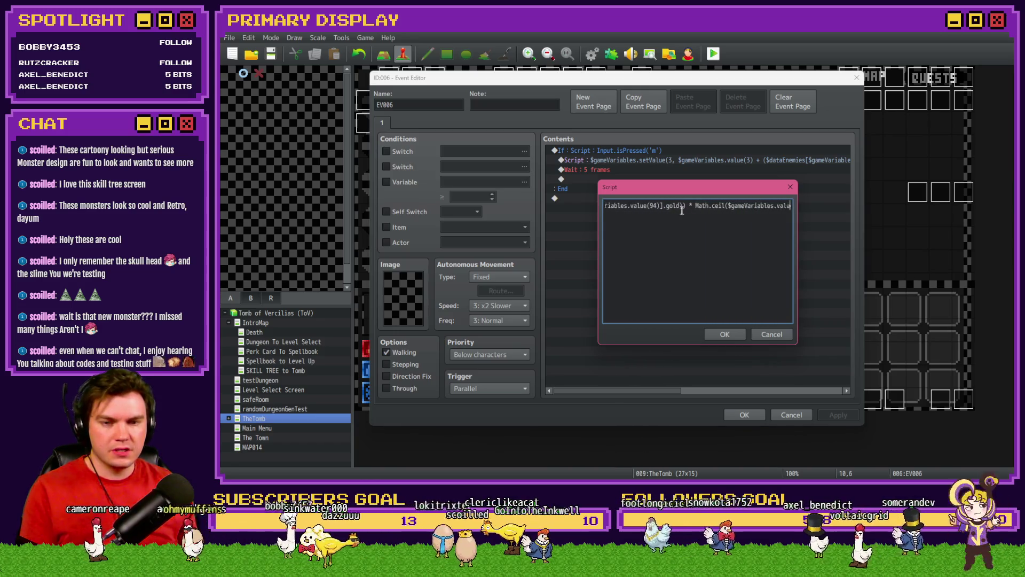
Confirm the script, condition EV006's page on variable 0727 PlayerSkill-LCK 5, and save the event.
{"action": "left_click", "coordinate": [724, 332]}
{"action": "left_click", "coordinate": [398, 183]}
{"action": "left_click", "coordinate": [524, 182]}
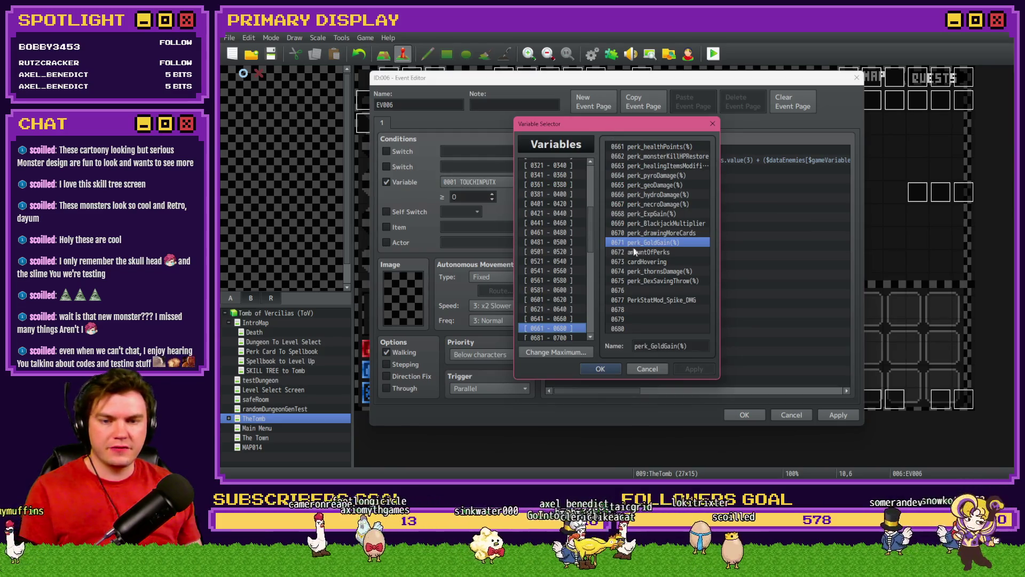
{"action": "left_click", "coordinate": [560, 336]}
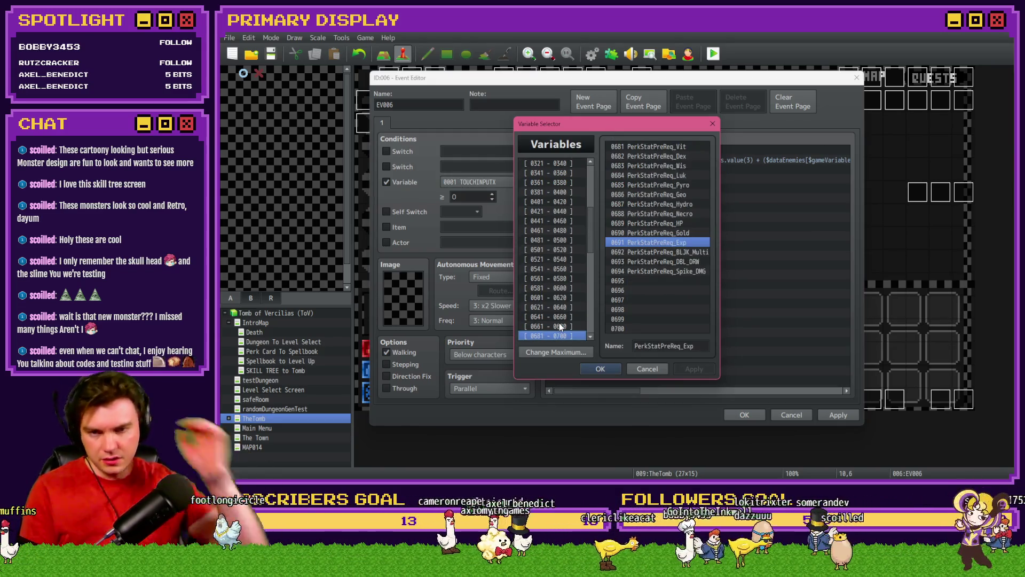
{"action": "key", "text": "Down"}
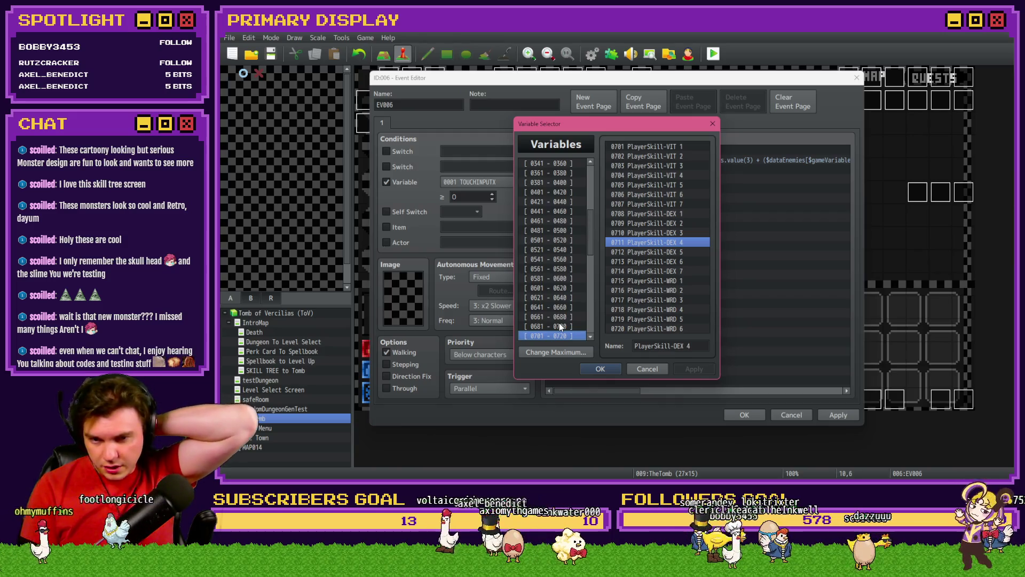
{"action": "key", "text": "Down"}
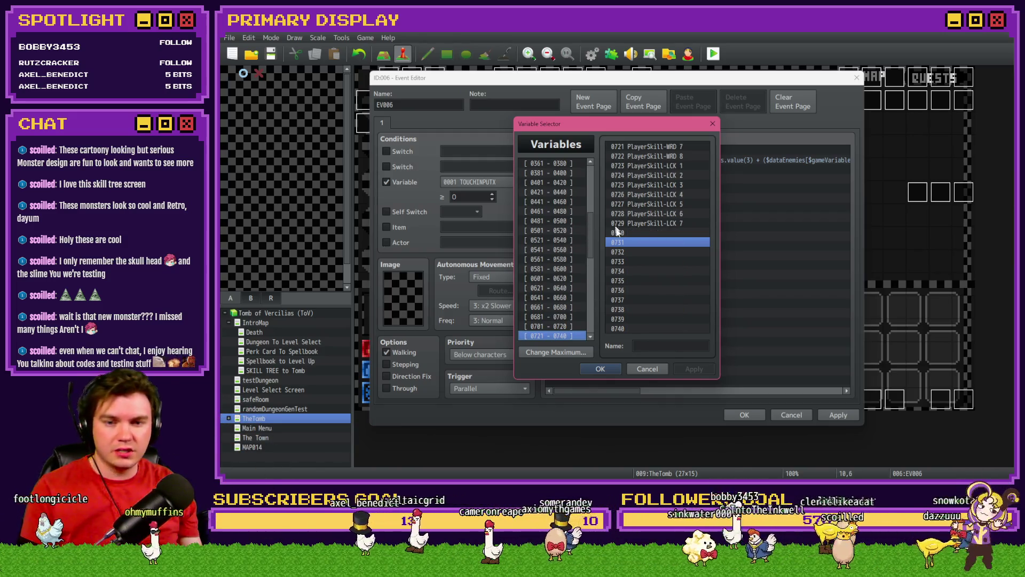
{"action": "left_click", "coordinate": [685, 206]}
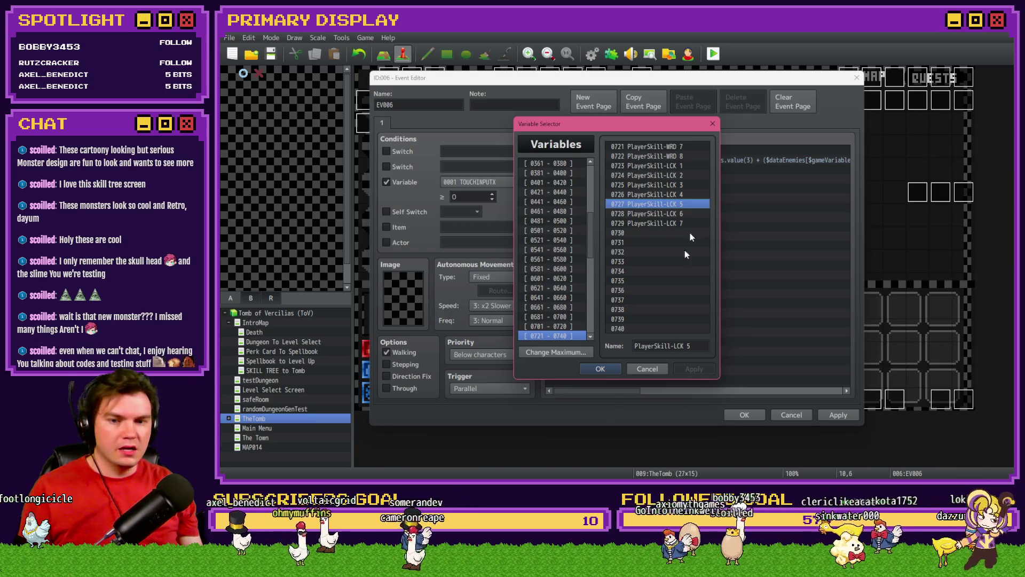
{"action": "left_click", "coordinate": [601, 369]}
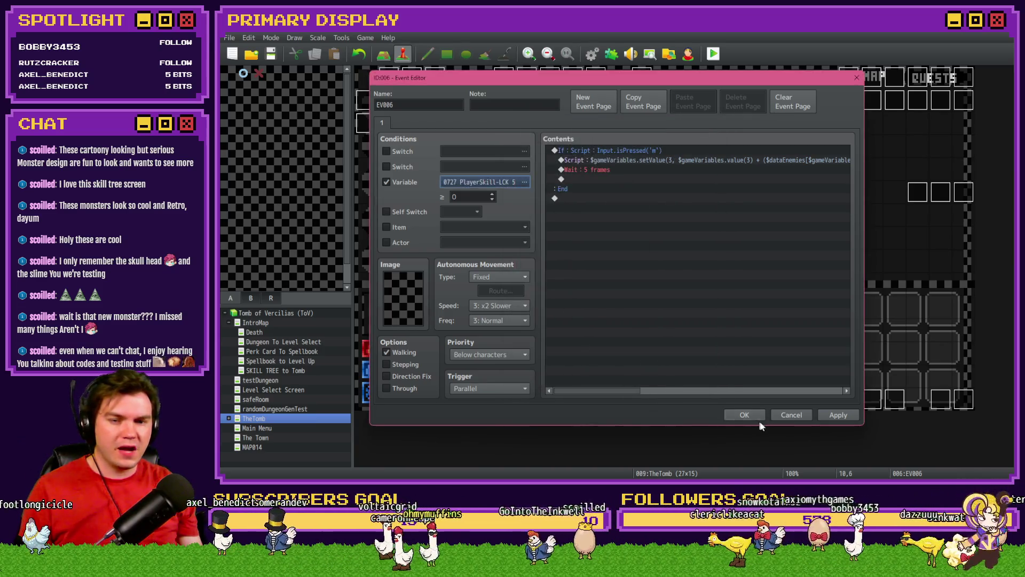
{"action": "left_click", "coordinate": [747, 415]}
{"action": "double_click", "coordinate": [416, 109]}
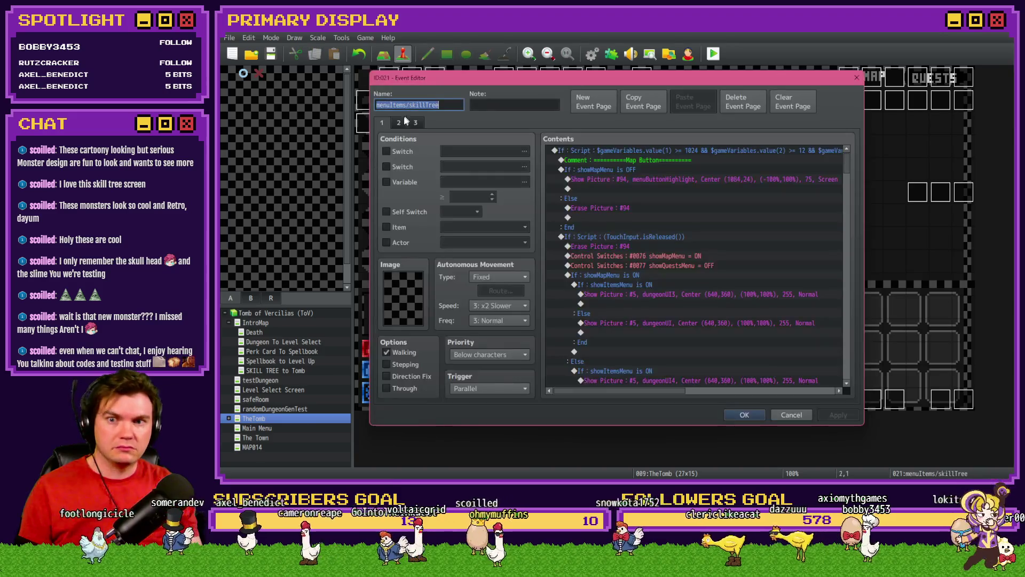
Scroll the skillTree event's contents to the Luck Skill 2 – Midas Touch script block.
{"action": "left_click_drag", "start_coordinate": [846, 159], "coordinate": [841, 323]}
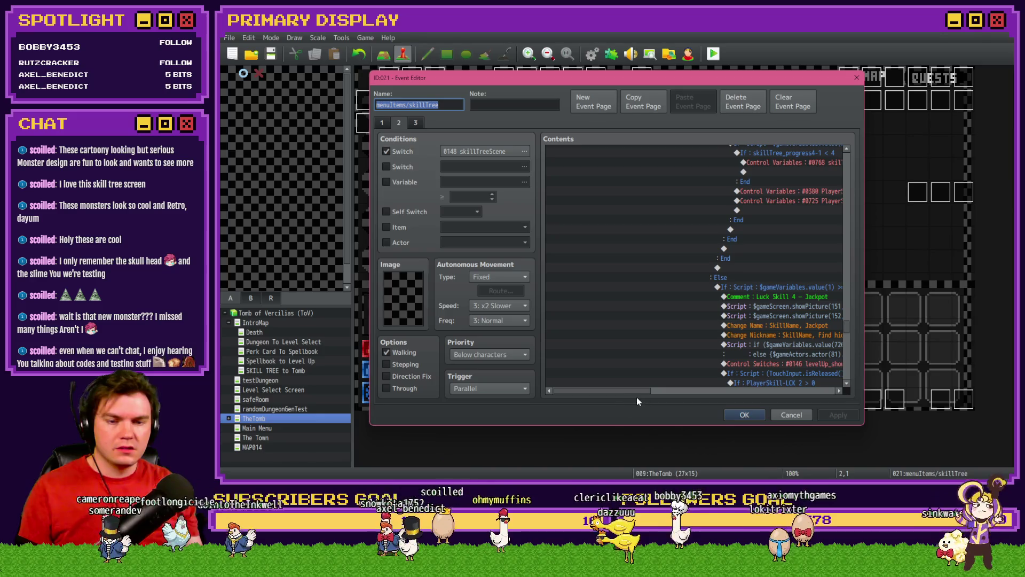
{"action": "left_click_drag", "start_coordinate": [637, 397], "coordinate": [686, 393]}
{"action": "left_click_drag", "start_coordinate": [846, 325], "coordinate": [850, 320]}
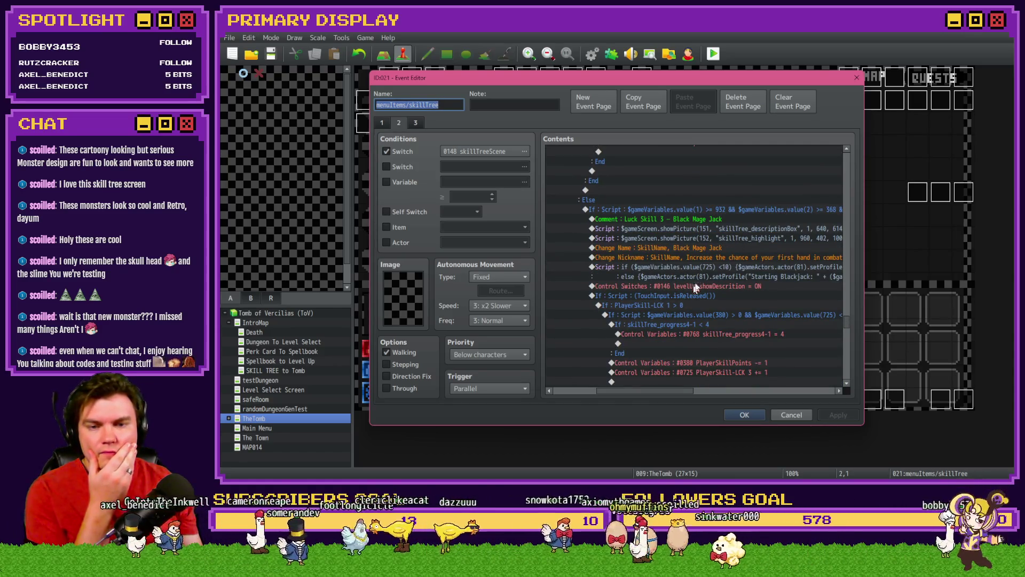
{"action": "scroll", "coordinate": [697, 304], "scroll_direction": "up", "scroll_amount": 5}
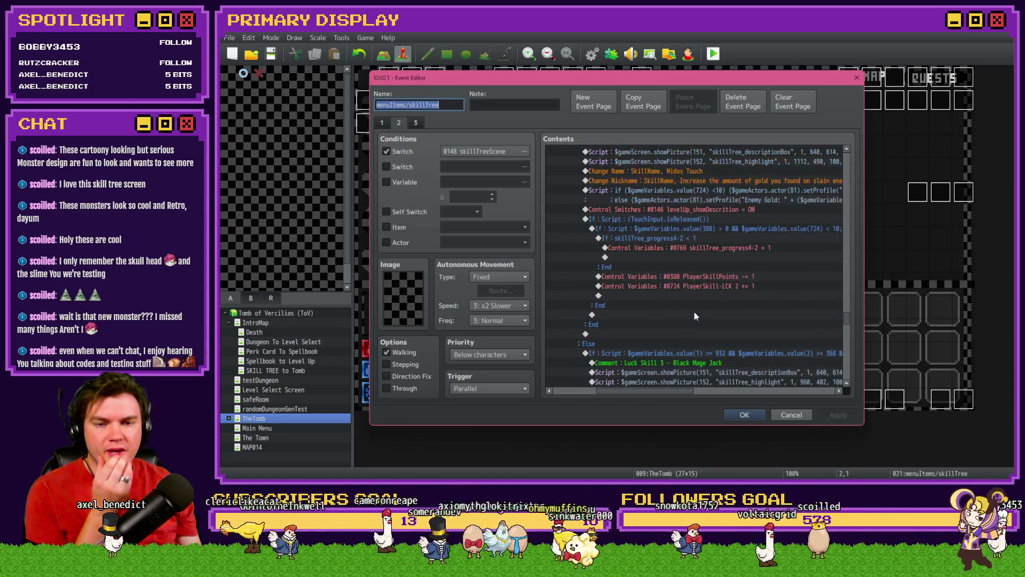
{"action": "left_click_drag", "start_coordinate": [655, 390], "coordinate": [670, 392]}
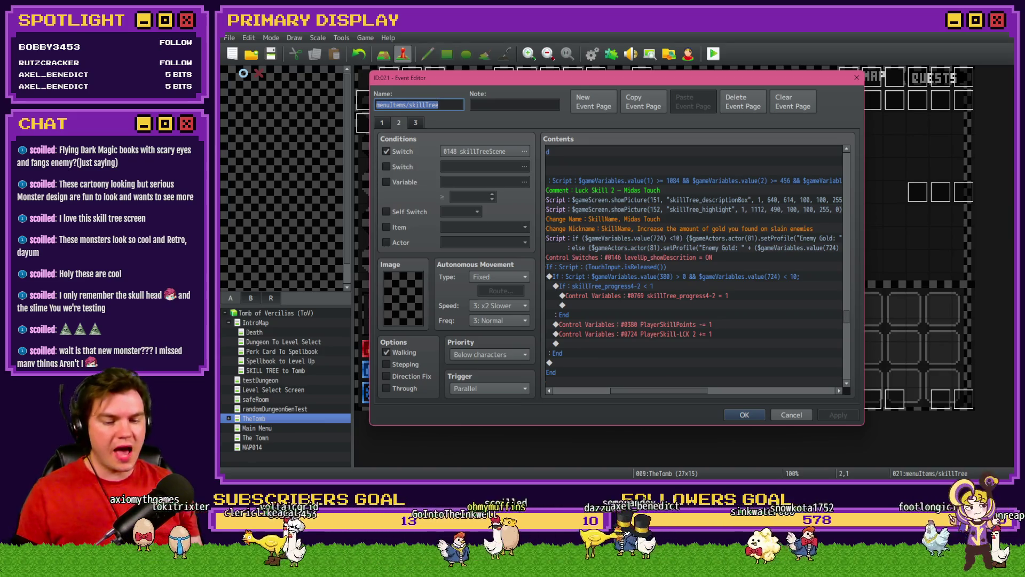
{"action": "key", "text": "alt+Tab"}
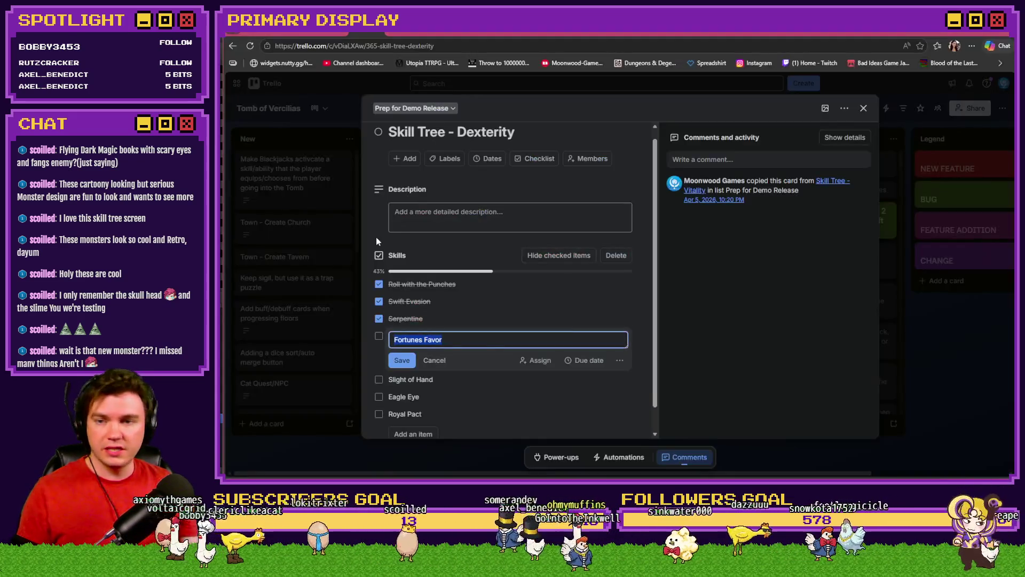
Switch from the Trello card to the ToV Monsters spreadsheet.
{"action": "mouse_move", "coordinate": [331, 31]}
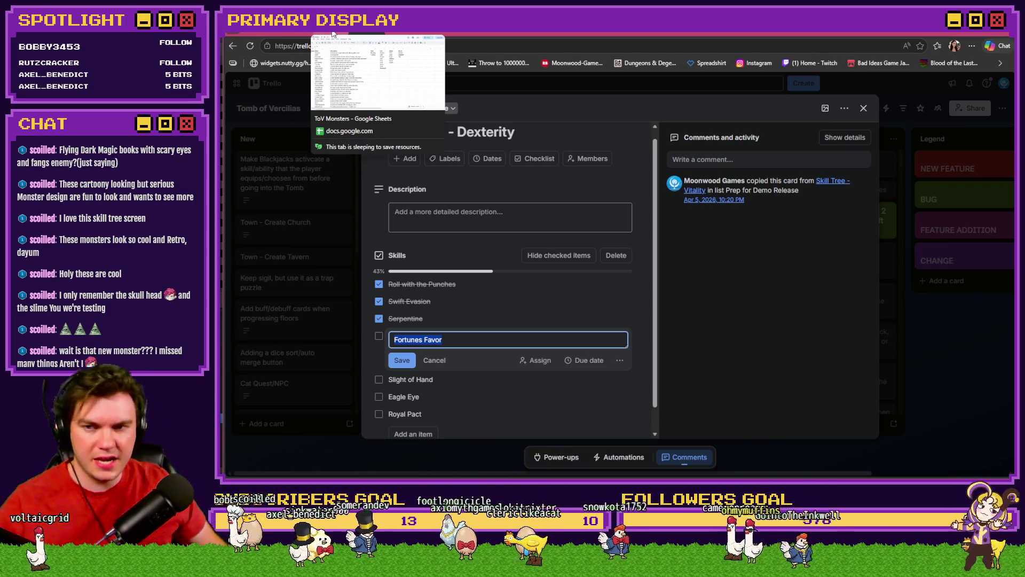
{"action": "left_click", "coordinate": [332, 33]}
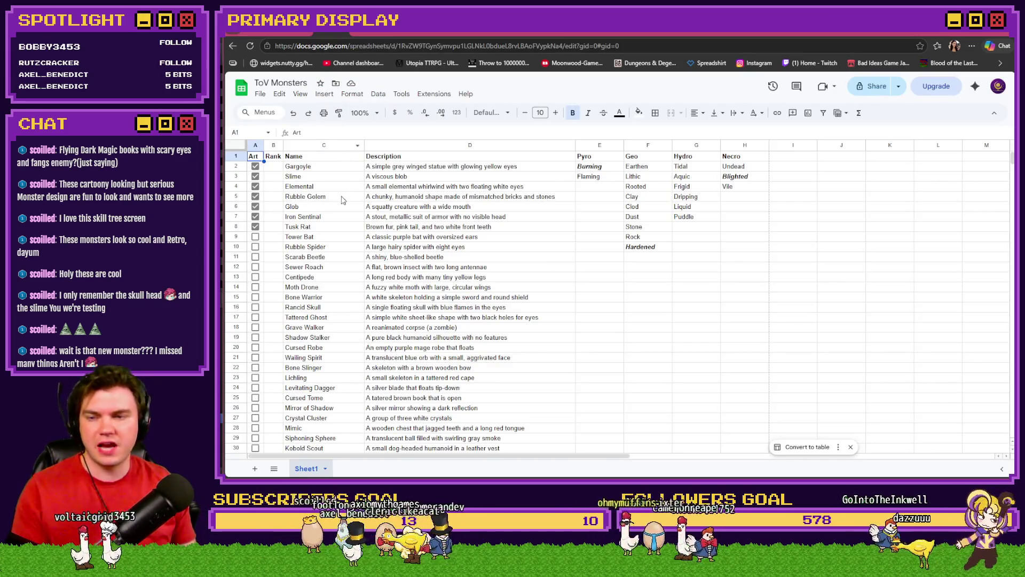
Look over the monster names and descriptions from Gargoyle down to Troll-Kin.
{"action": "left_click", "coordinate": [316, 170]}
{"action": "left_click_drag", "start_coordinate": [316, 170], "coordinate": [336, 230]}
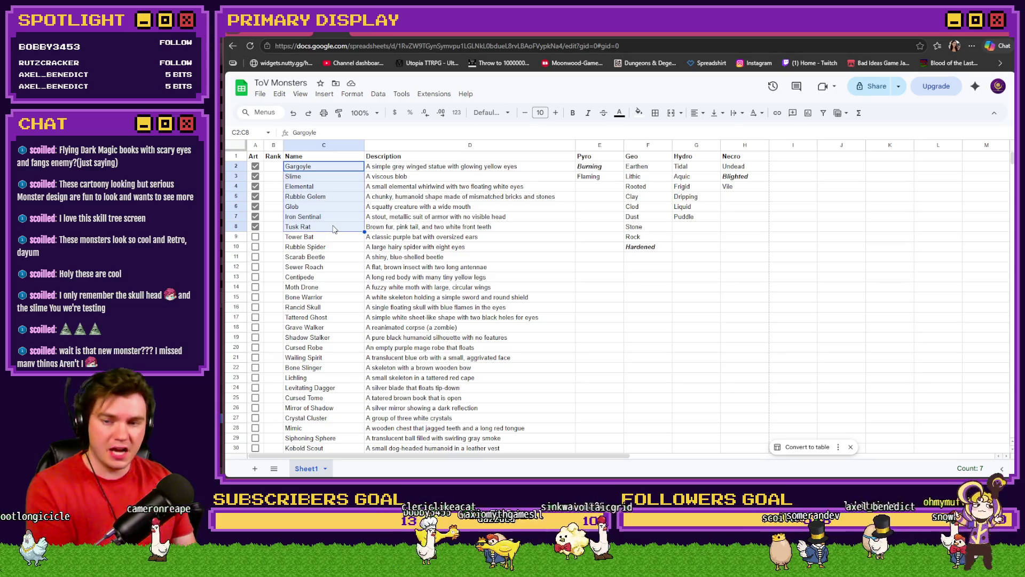
{"action": "left_click_drag", "start_coordinate": [374, 166], "coordinate": [390, 227]}
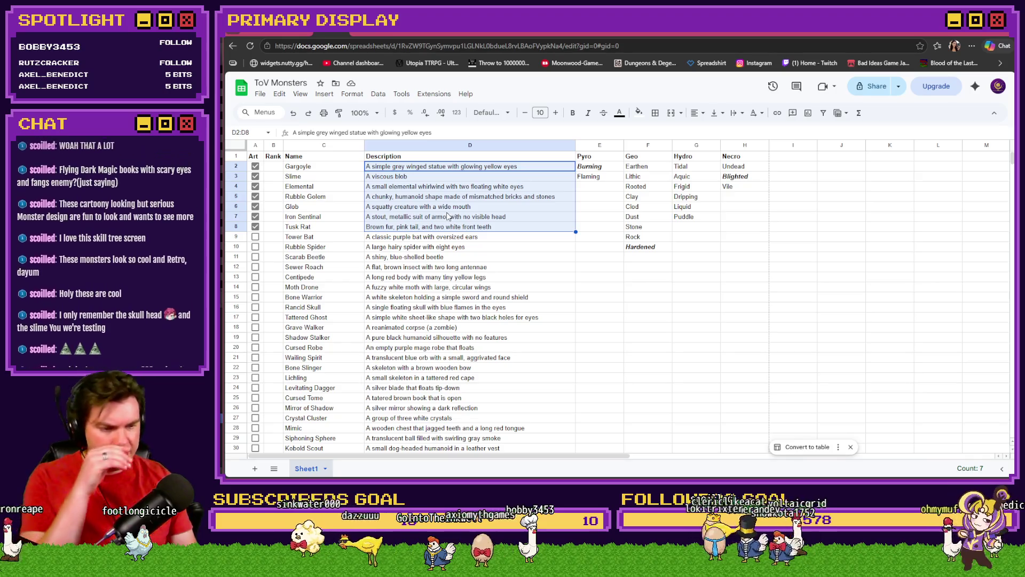
{"action": "scroll", "coordinate": [654, 336], "scroll_direction": "down", "scroll_amount": 10}
{"action": "scroll", "coordinate": [653, 336], "scroll_direction": "up", "scroll_amount": 2}
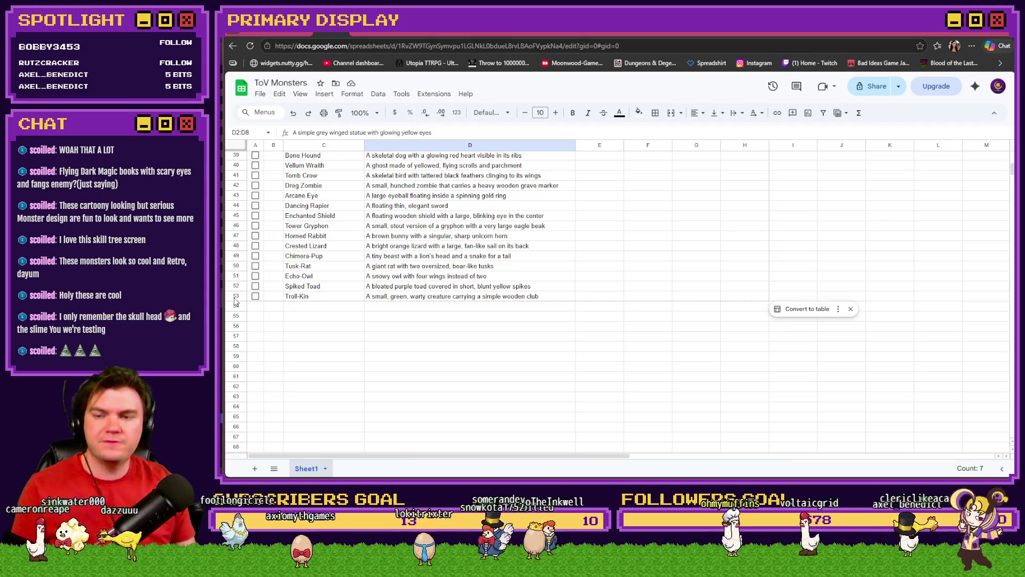
{"action": "left_click", "coordinate": [235, 295]}
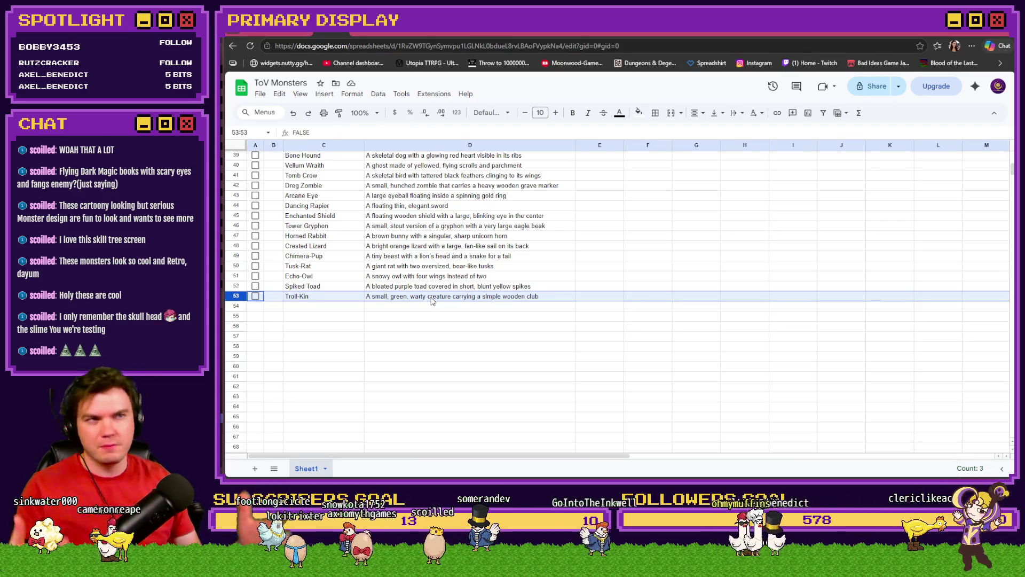
{"action": "scroll", "coordinate": [408, 307], "scroll_direction": "up", "scroll_amount": 8}
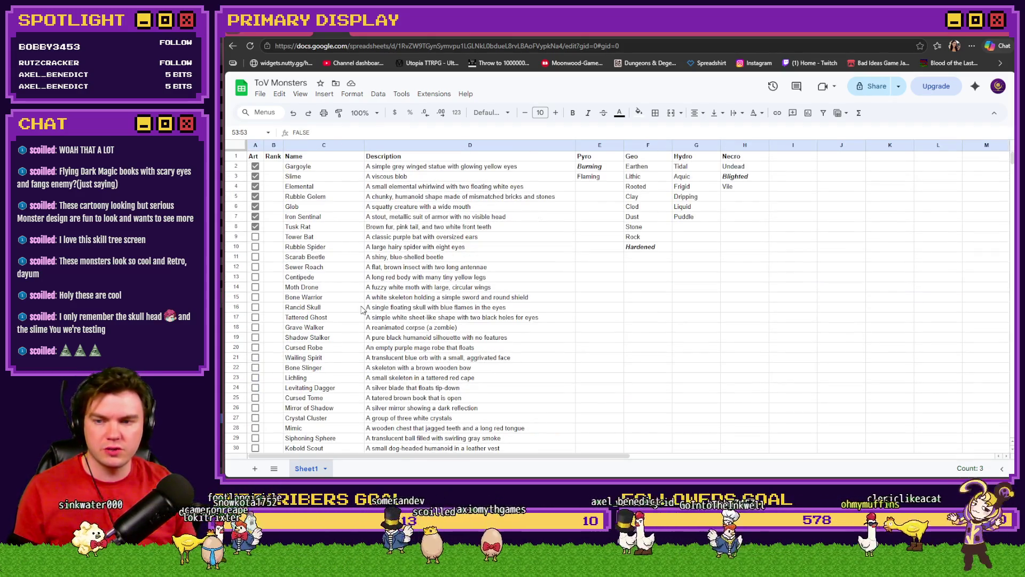
Step through further monster names, from Moth Drone to Dancing Rapier.
{"action": "left_click", "coordinate": [318, 289]}
{"action": "scroll", "coordinate": [318, 289], "scroll_direction": "down", "scroll_amount": 3}
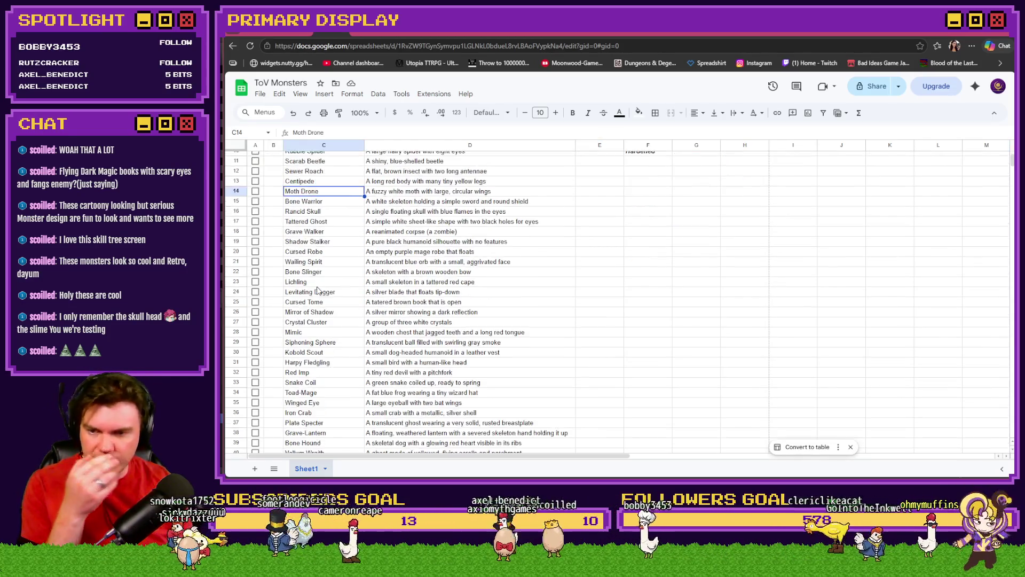
{"action": "scroll", "coordinate": [319, 297], "scroll_direction": "down", "scroll_amount": 1}
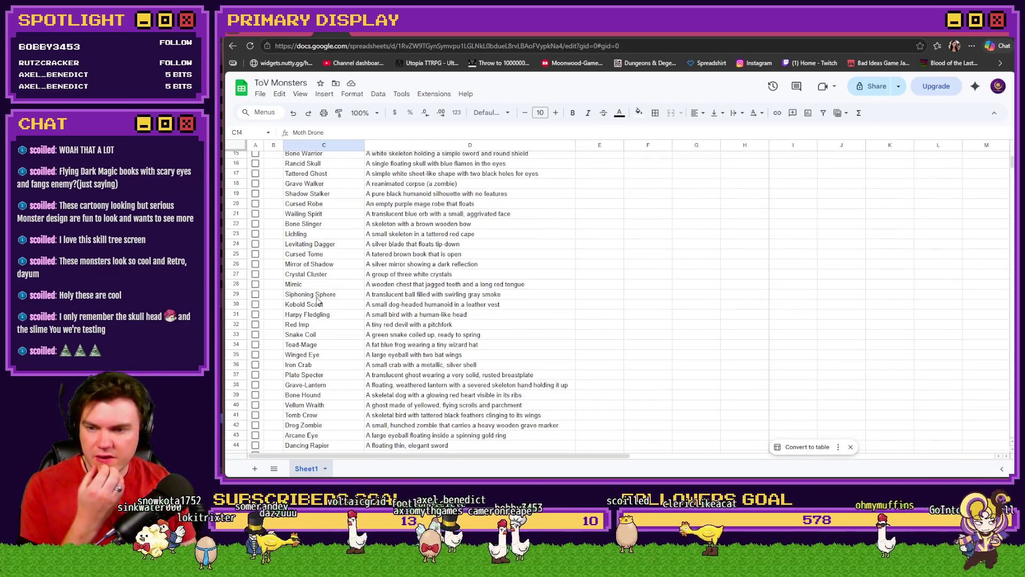
{"action": "scroll", "coordinate": [319, 301], "scroll_direction": "down", "scroll_amount": 2}
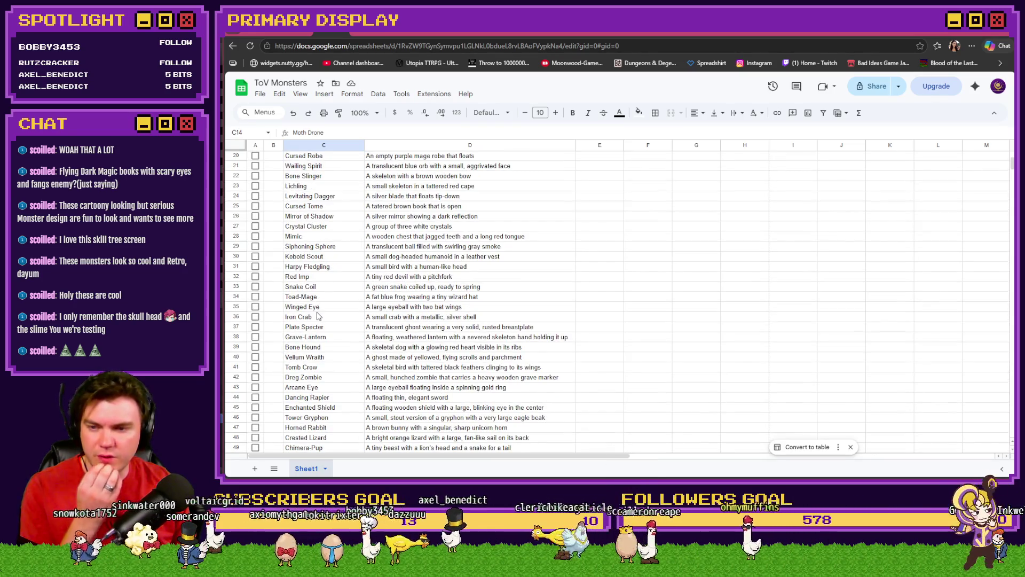
{"action": "left_click", "coordinate": [322, 328]}
{"action": "key", "text": "Down"}
{"action": "key", "text": "Down"}
{"action": "key", "text": "Down"}
{"action": "key", "text": "Down"}
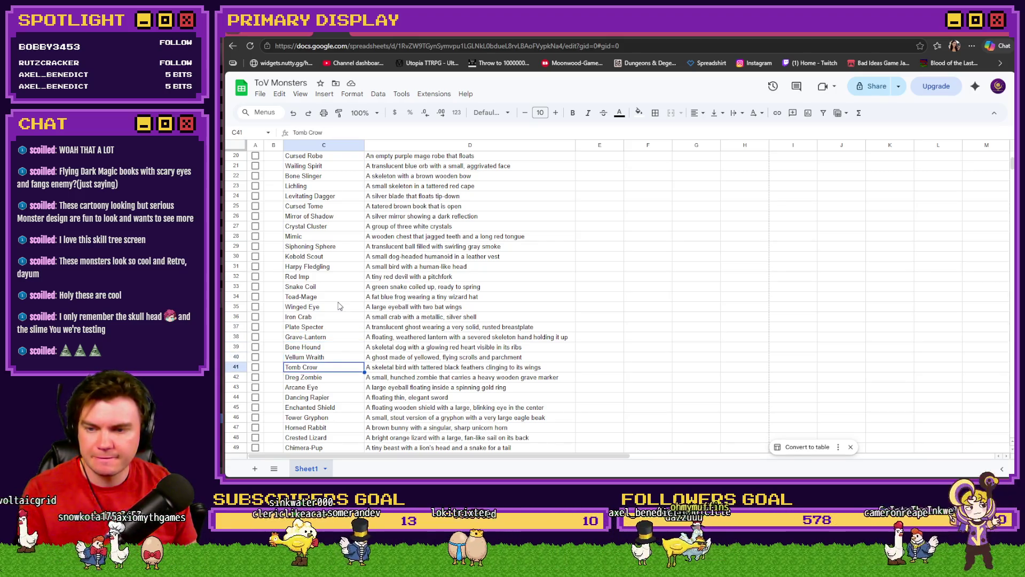
{"action": "key", "text": "Down"}
{"action": "key", "text": "Down"}
{"action": "key", "text": "Down"}
{"action": "scroll", "coordinate": [339, 305], "scroll_direction": "down", "scroll_amount": 2}
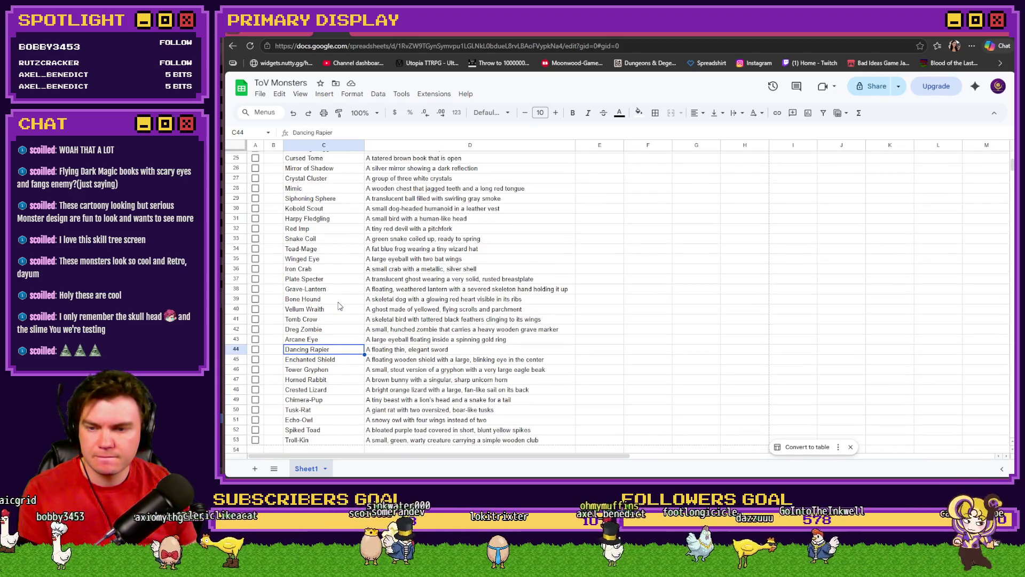
Search the sheet for 'book' to find Cursed Tome, the tattered brown book.
{"action": "key", "text": "ctrl+f"}
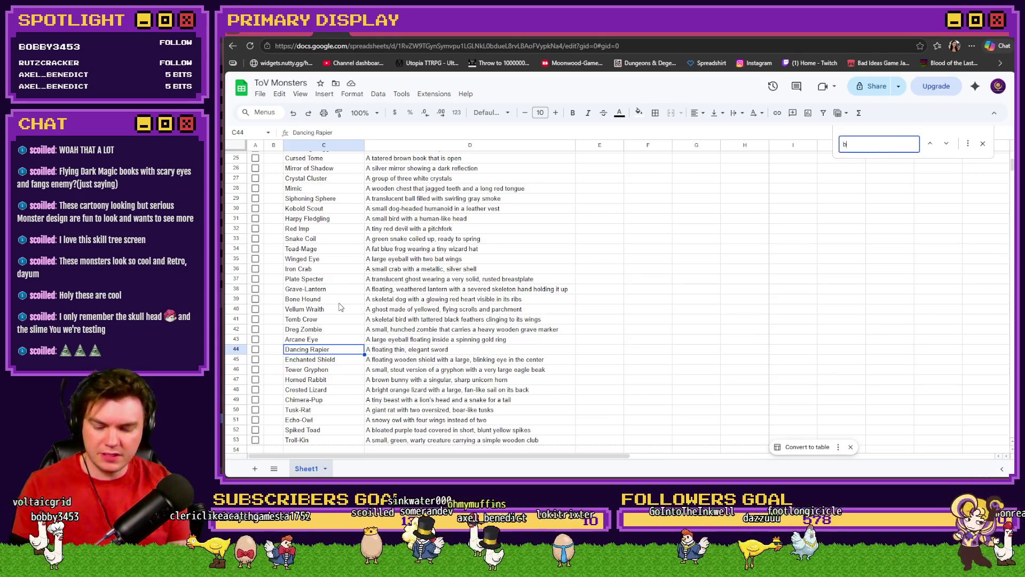
{"action": "type", "text": "book"}
{"action": "scroll", "coordinate": [375, 307], "scroll_direction": "up", "scroll_amount": 2}
{"action": "left_click", "coordinate": [339, 205]}
{"action": "key", "text": "Right"}
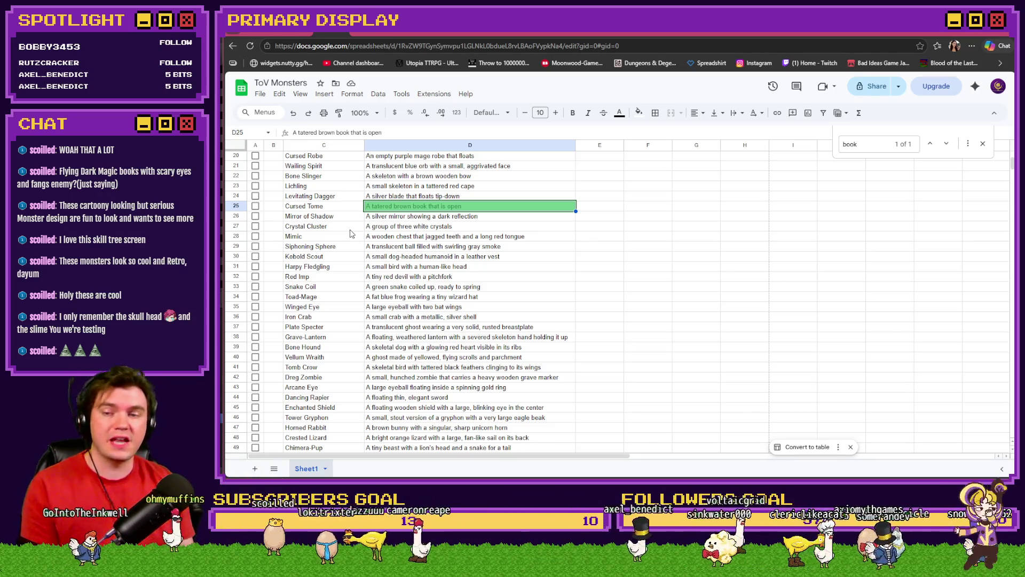
{"action": "left_click", "coordinate": [332, 210]}
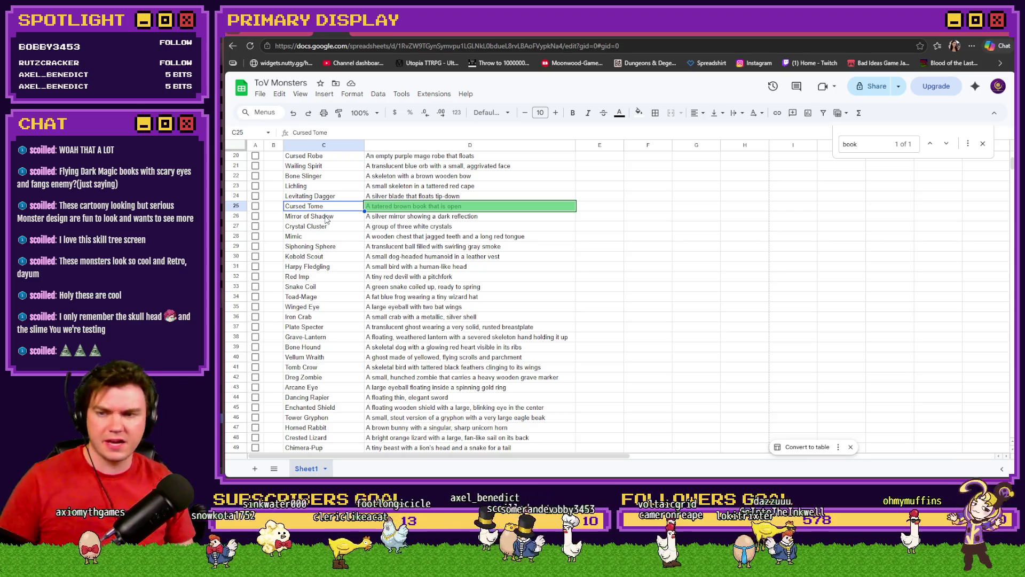
Select the monster names without art to count the 45 from Tower Bat to Troll-Kin.
{"action": "key", "text": "Up"}
{"action": "key", "text": "Up"}
{"action": "key", "text": "Up"}
{"action": "key", "text": "Up"}
{"action": "key", "text": "Up"}
{"action": "key", "text": "Up"}
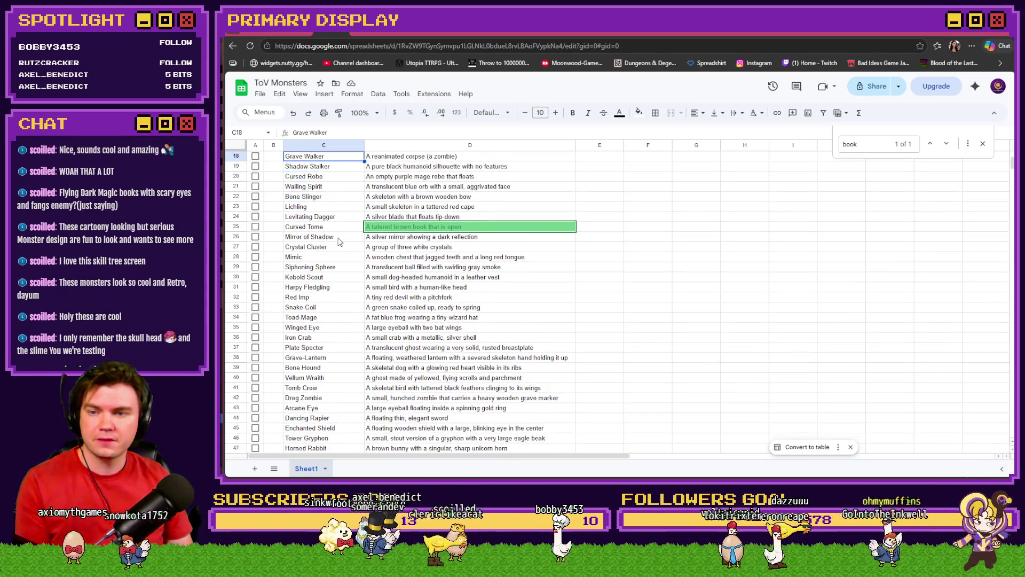
{"action": "key", "text": "Down"}
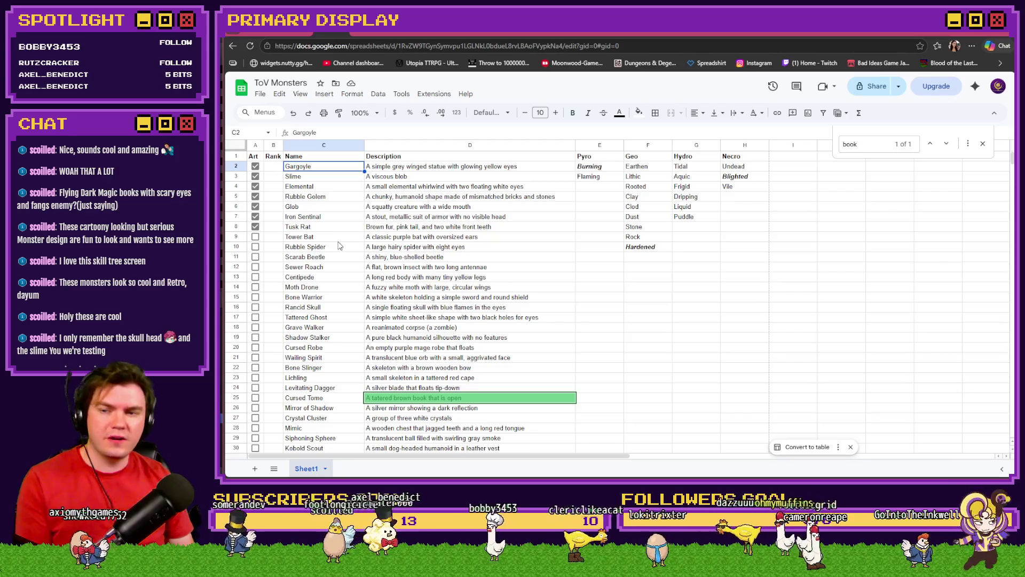
{"action": "left_click_drag", "start_coordinate": [327, 172], "coordinate": [327, 230]}
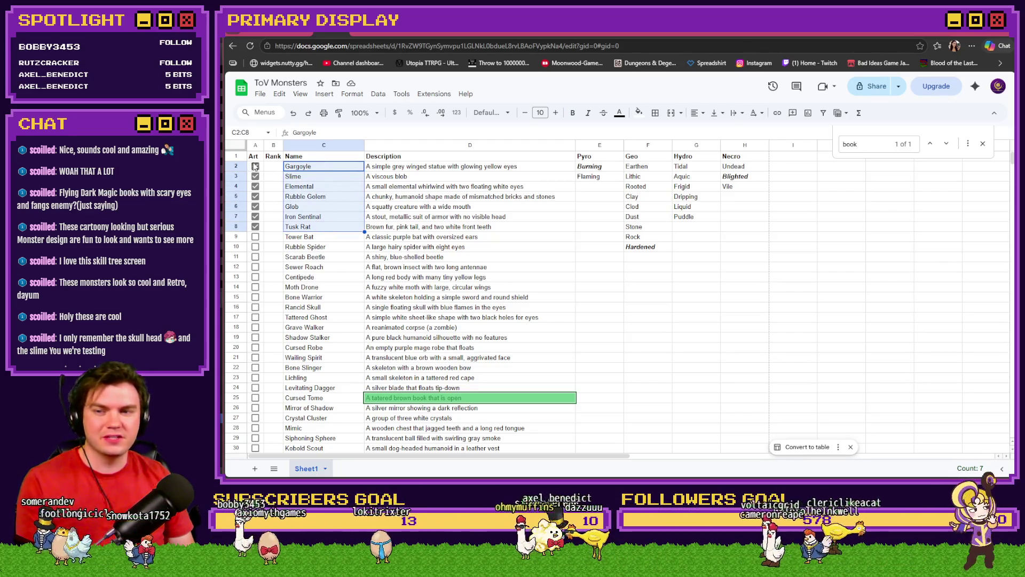
{"action": "scroll", "coordinate": [324, 258], "scroll_direction": "down", "scroll_amount": 3}
{"action": "left_click_drag", "start_coordinate": [322, 244], "coordinate": [339, 345]}
{"action": "scroll", "coordinate": [324, 262], "scroll_direction": "down", "scroll_amount": 7}
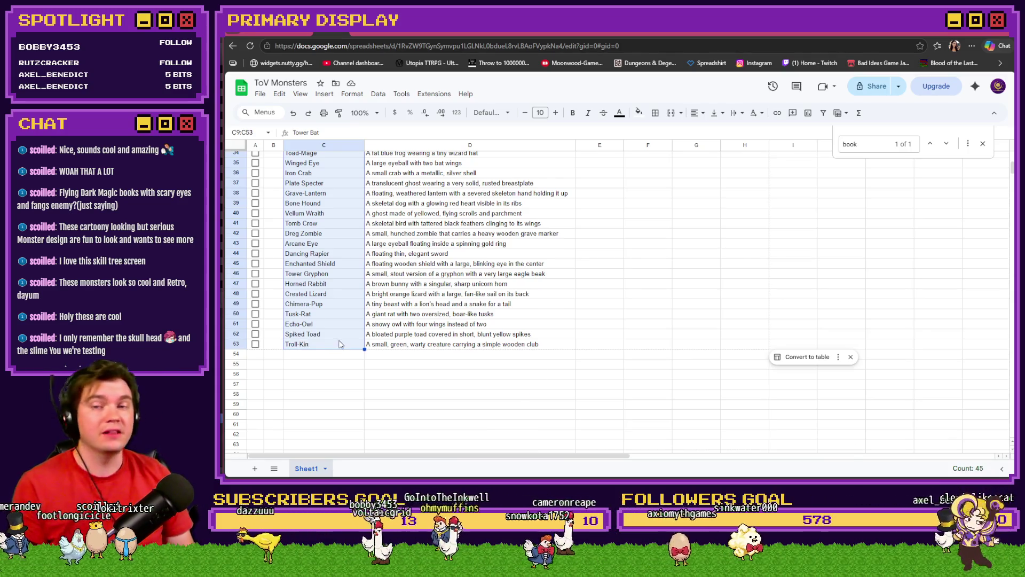
{"action": "scroll", "coordinate": [342, 346], "scroll_direction": "up", "scroll_amount": 10}
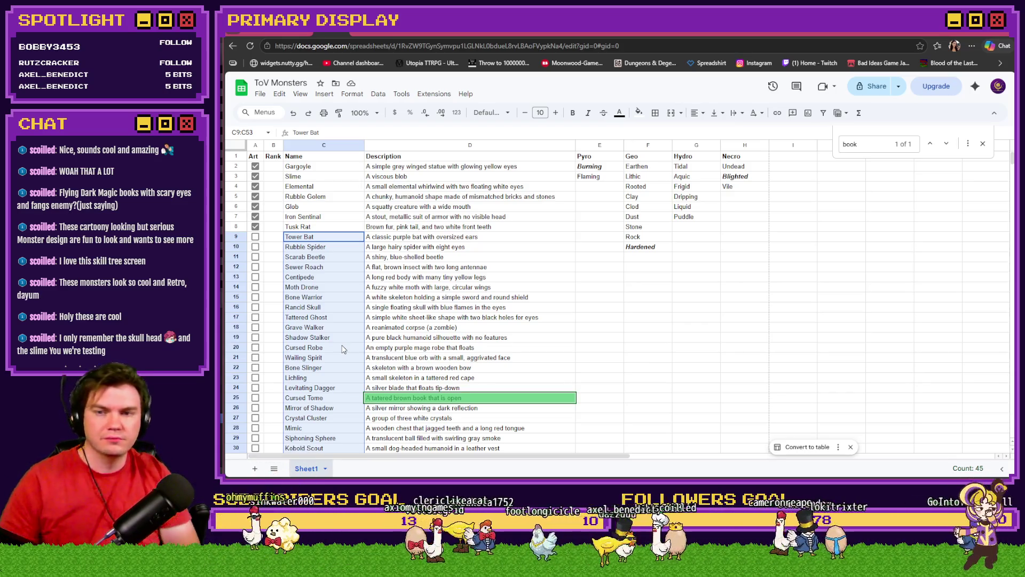
{"action": "key", "text": "alt+Tab"}
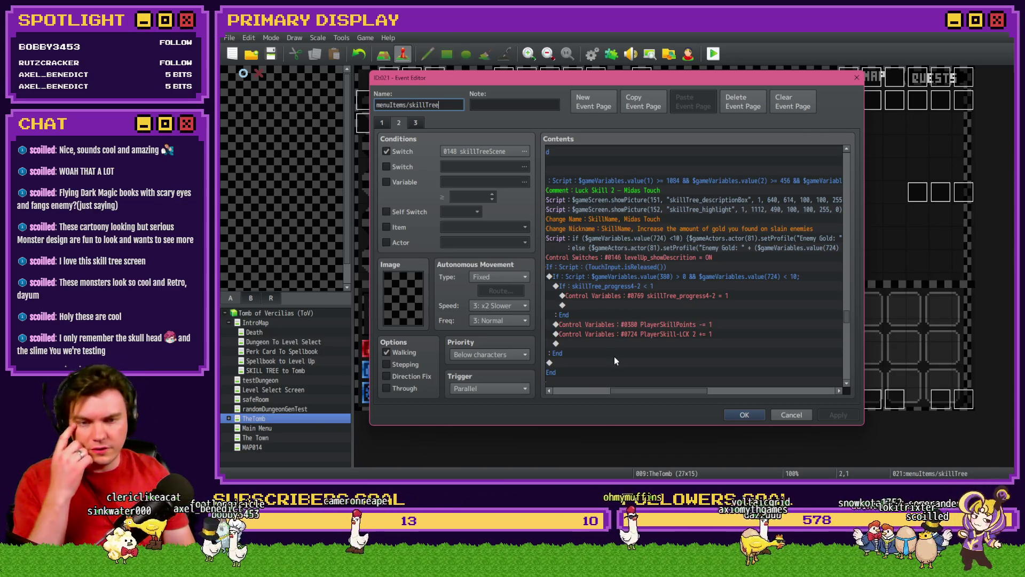
Confirm Midas Touch uses variable 0724 PlayerSkill-LCK 2, then open EV006's gold script.
{"action": "left_click_drag", "start_coordinate": [618, 392], "coordinate": [602, 392]}
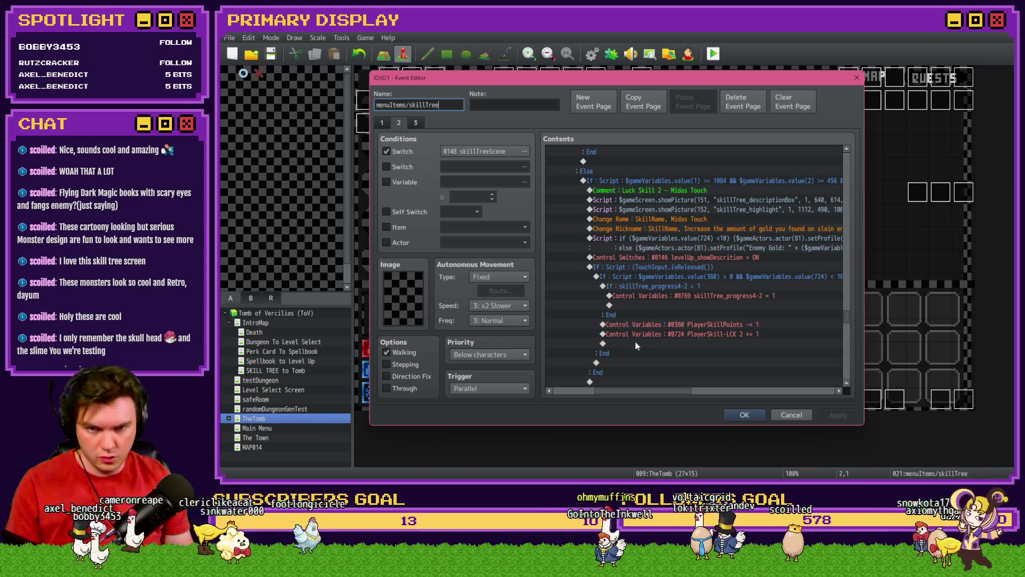
{"action": "key", "text": "Escape"}
{"action": "double_click", "coordinate": [595, 220]}
{"action": "left_click", "coordinate": [689, 160]}
{"action": "left_click", "coordinate": [468, 181]}
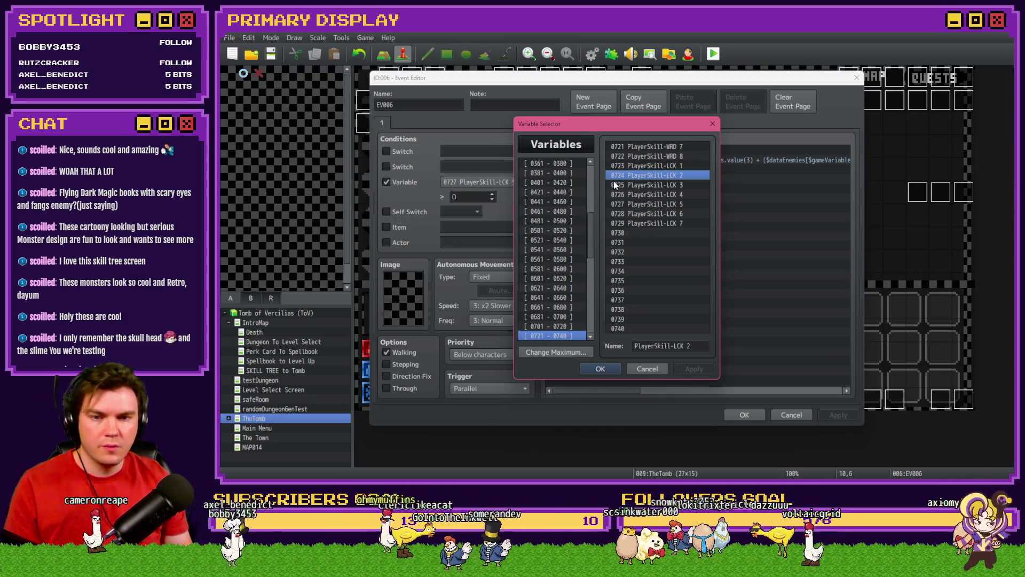
{"action": "key", "text": "Escape"}
{"action": "left_click", "coordinate": [673, 161]}
{"action": "double_click", "coordinate": [673, 161]}
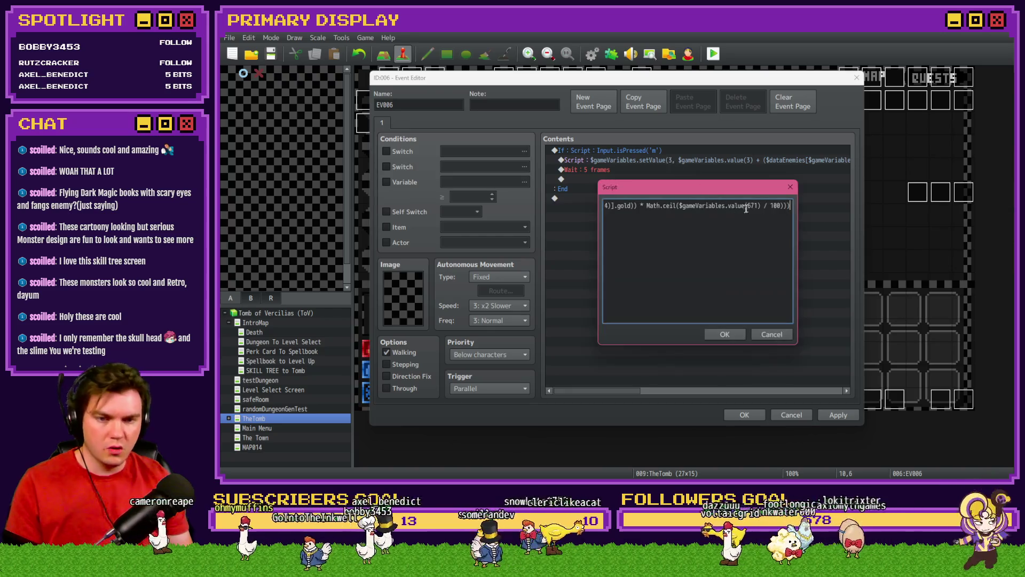
Remove the trailing parentheses from the gold script and move back to the enemy gold term.
{"action": "key", "text": "BackSpace"}
{"action": "key", "text": "BackSpace"}
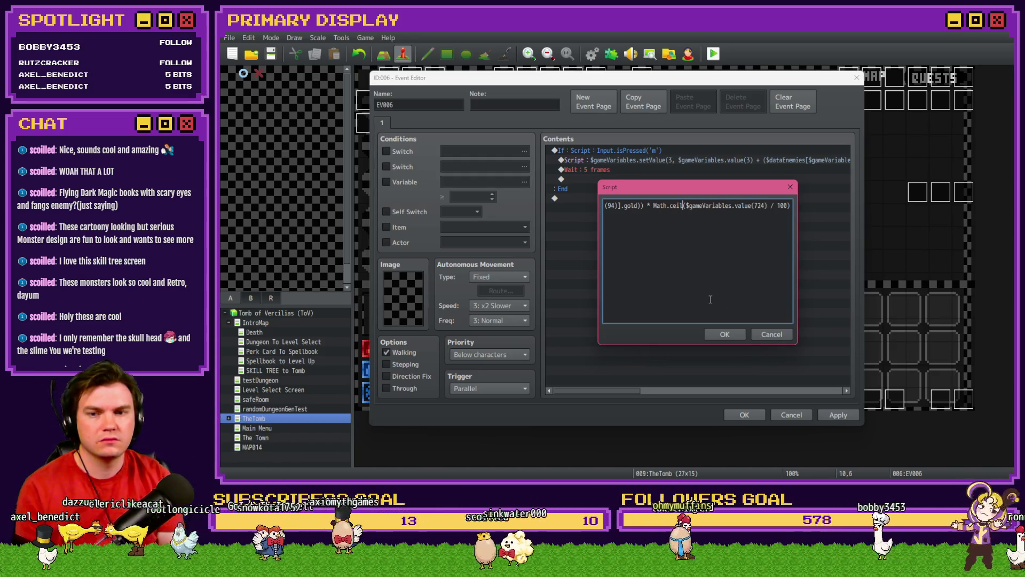
{"action": "key", "text": "Left"}
{"action": "key", "text": "Left"}
{"action": "key", "text": "Left"}
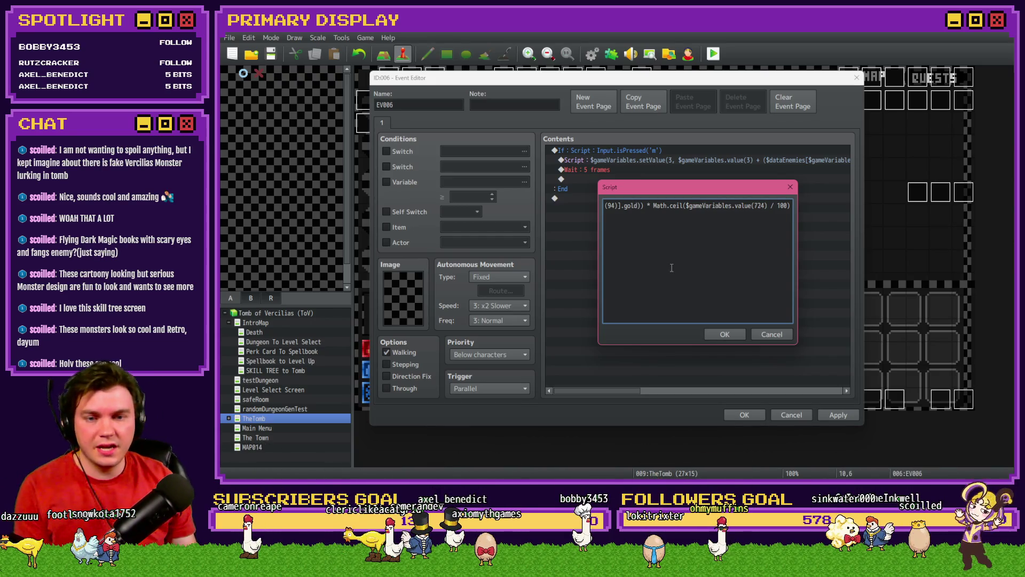
{"action": "key", "text": "ctrl+Left"}
{"action": "key", "text": "ctrl+Left"}
{"action": "key", "text": "ctrl+Left"}
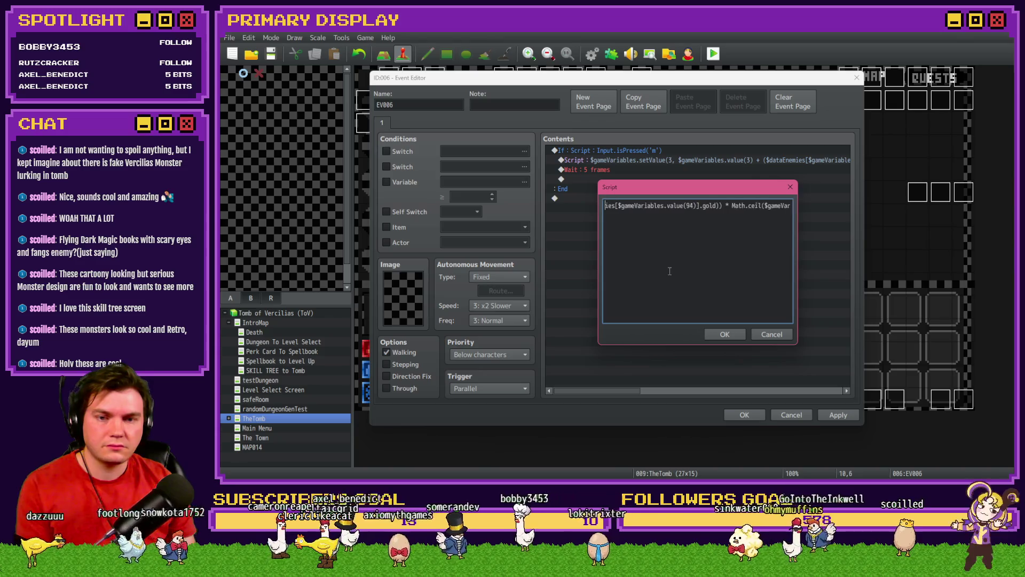
Review the gold script around the variable 724 reference and the divisions by 100.
{"action": "key", "text": "ctrl+Left"}
{"action": "key", "text": "ctrl+Left"}
{"action": "key", "text": "ctrl+Left"}
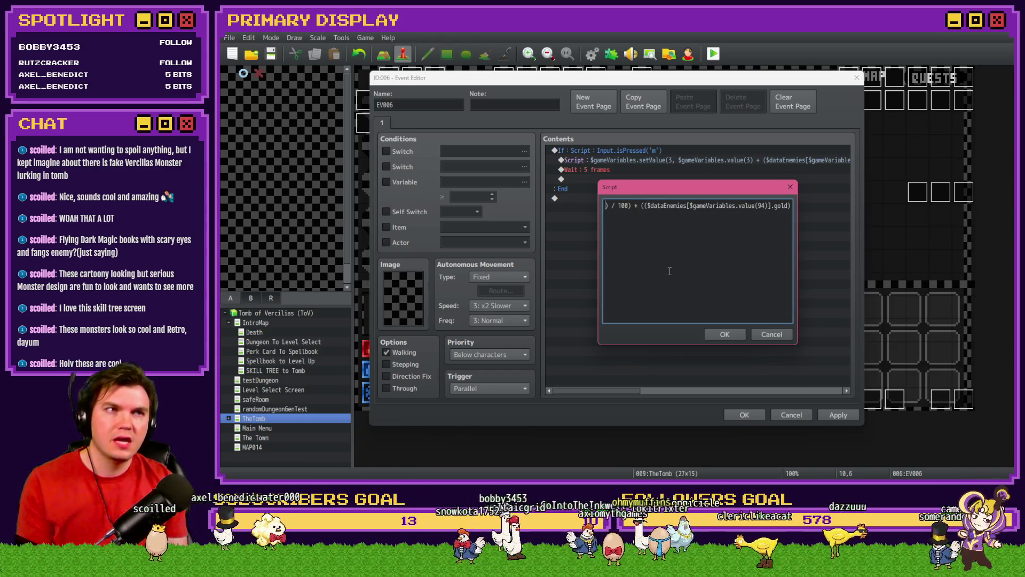
{"action": "triple_click", "coordinate": [753, 206]}
{"action": "left_click", "coordinate": [754, 205]}
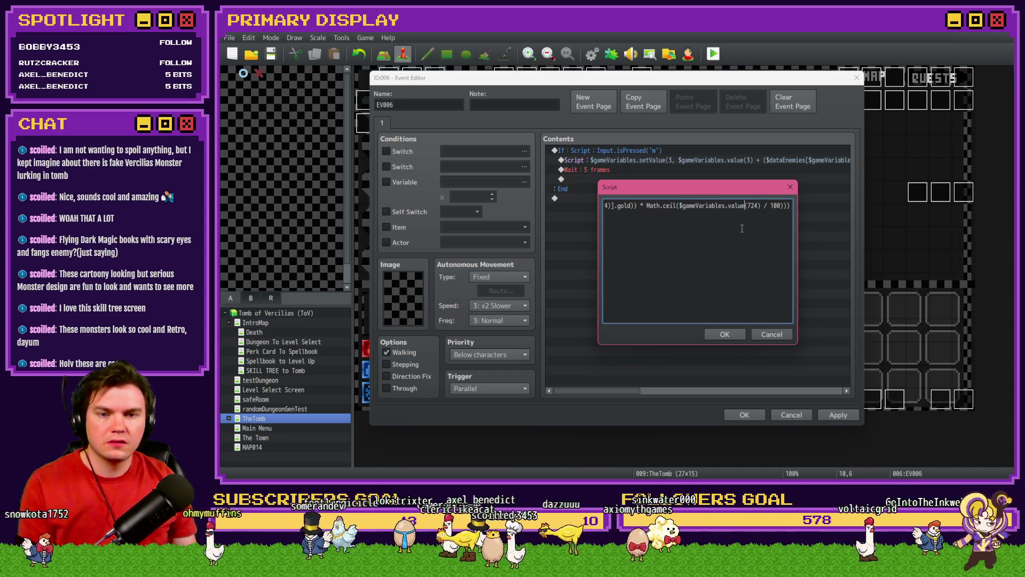
{"action": "key", "text": "Left"}
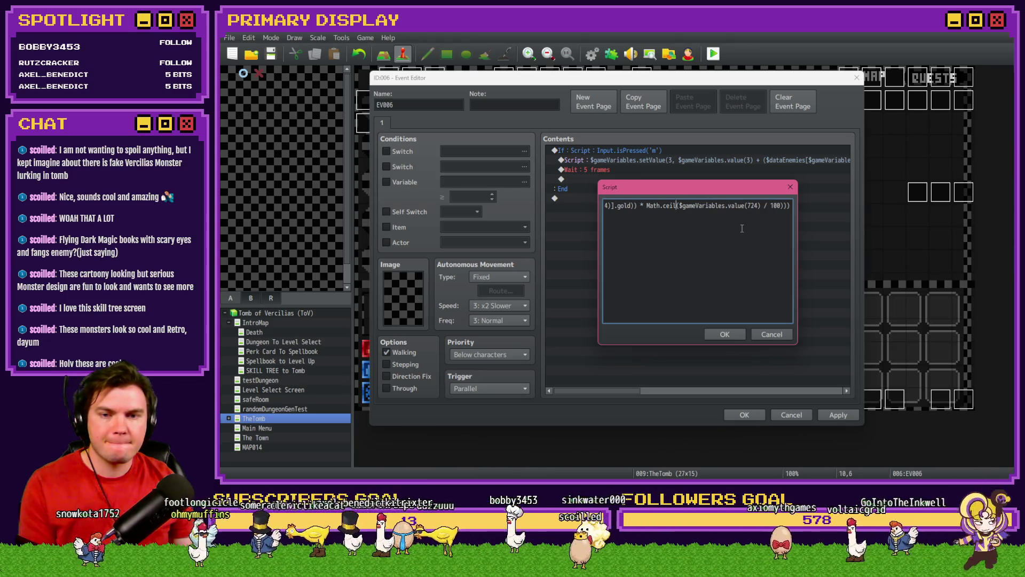
{"action": "key", "text": "Left"}
{"action": "key", "text": "Left"}
{"action": "key", "text": "Left"}
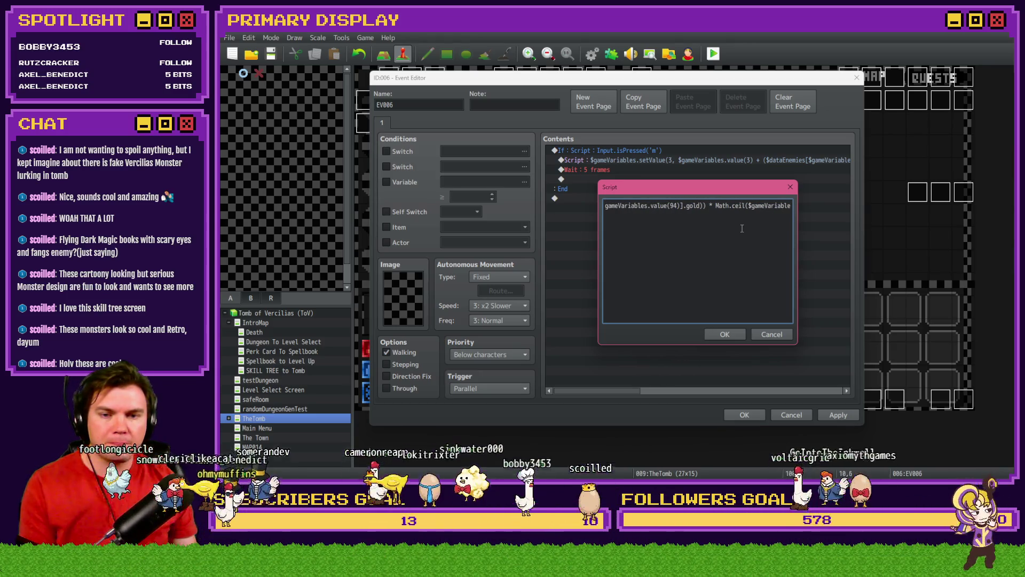
{"action": "key", "text": "Left"}
{"action": "key", "text": "Left"}
{"action": "key", "text": "Left"}
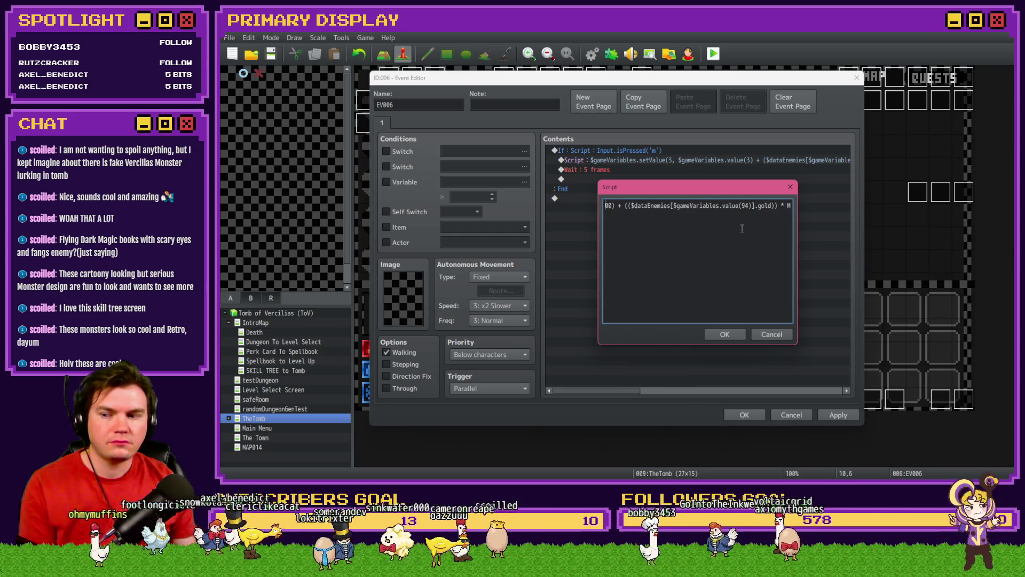
{"action": "key", "text": "Right"}
{"action": "key", "text": "Right"}
{"action": "key", "text": "Right"}
{"action": "key", "text": "Right"}
{"action": "key", "text": "Right"}
{"action": "key", "text": "Right"}
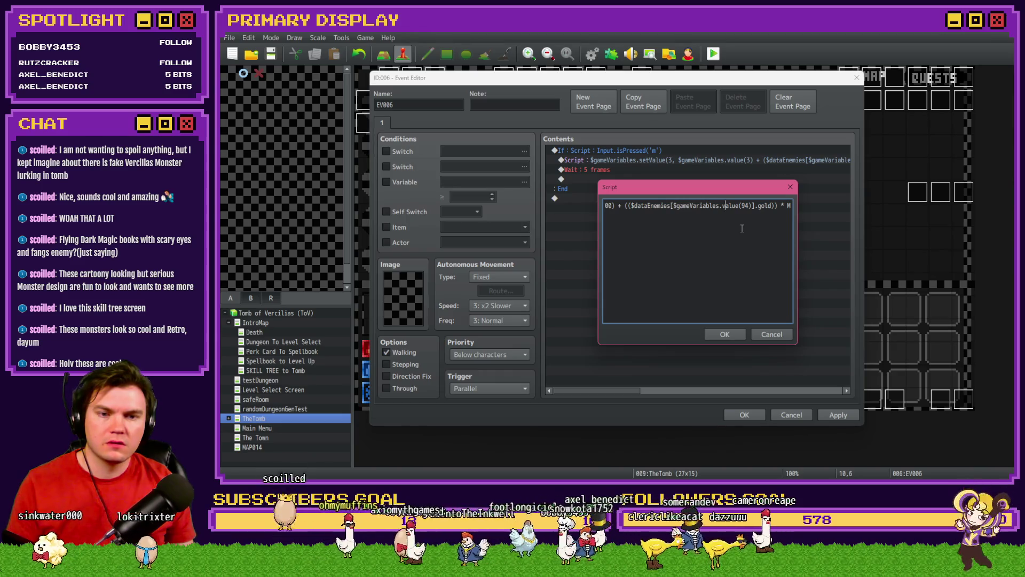
{"action": "key", "text": "Right"}
{"action": "key", "text": "Right"}
{"action": "key", "text": "Right"}
{"action": "key", "text": "Right"}
{"action": "key", "text": "Right"}
{"action": "key", "text": "Right"}
{"action": "key", "text": "Left"}
{"action": "key", "text": "Left"}
{"action": "key", "text": "Left"}
{"action": "key", "text": "Left"}
{"action": "key", "text": "Left"}
{"action": "key", "text": "Left"}
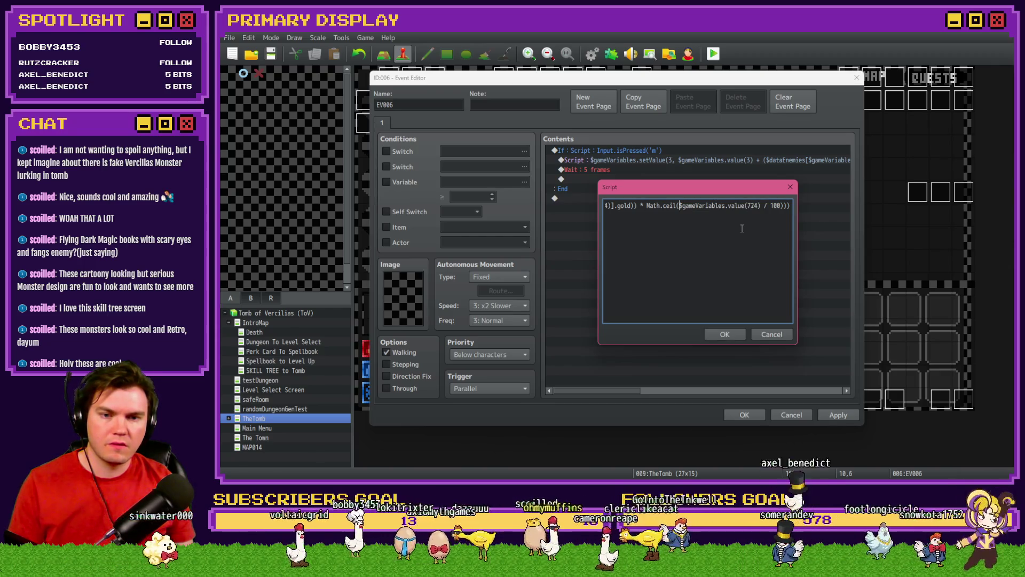
Confirm the script, glance at the variable condition list, and reopen the gold script.
{"action": "left_click", "coordinate": [725, 333]}
{"action": "left_click", "coordinate": [386, 182]}
{"action": "left_click", "coordinate": [525, 182]}
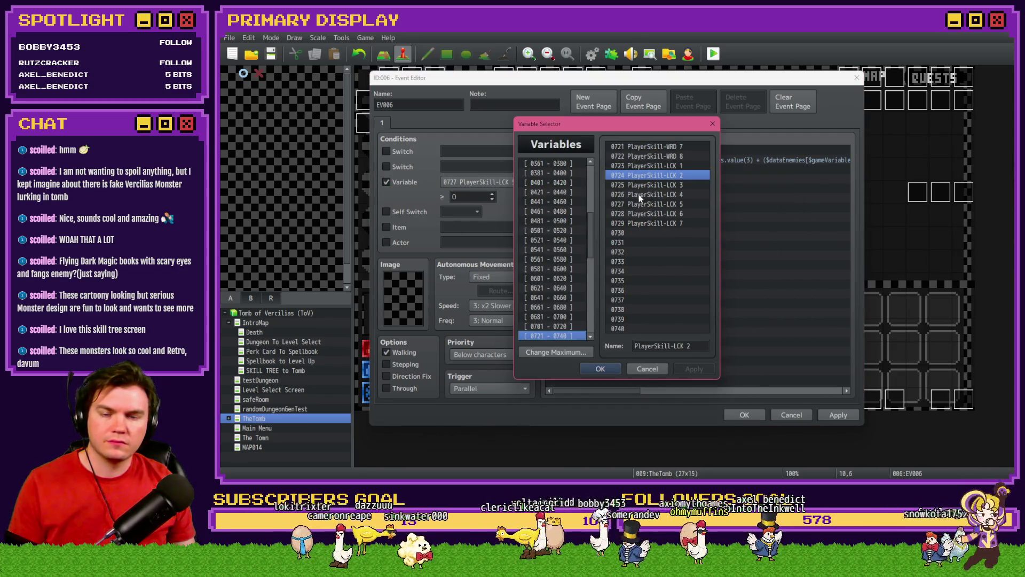
{"action": "key", "text": "Escape"}
{"action": "left_click", "coordinate": [386, 182]}
{"action": "double_click", "coordinate": [632, 159]}
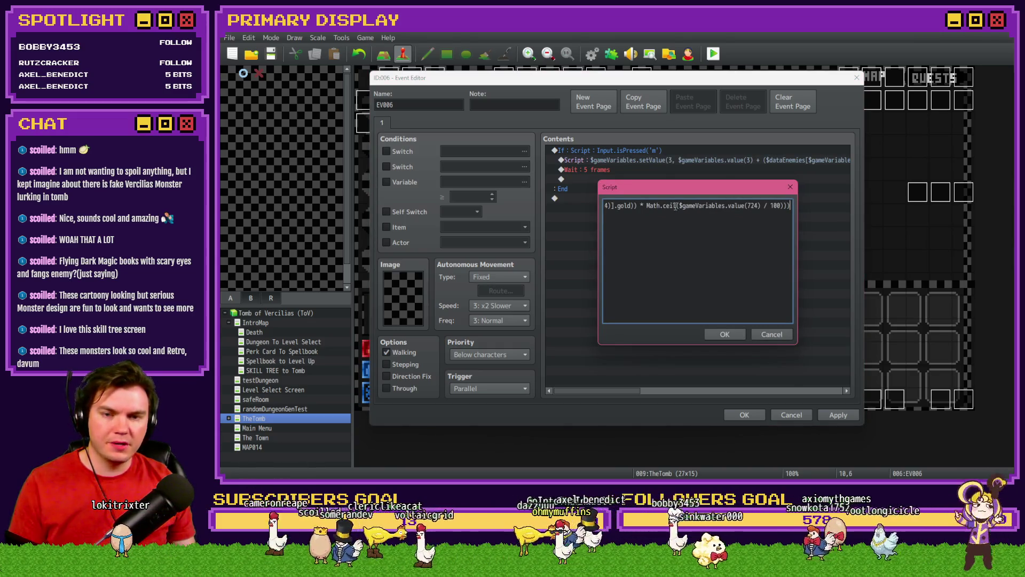
Rewrite the formula so value(671) + $gameVariables.value(724) is divided by 100, and confirm.
{"action": "mouse_move", "coordinate": [676, 206]}
{"action": "left_mouse_down"}
{"action": "mouse_move", "coordinate": [817, 204]}
{"action": "mouse_move", "coordinate": [781, 206]}
{"action": "left_mouse_up"}
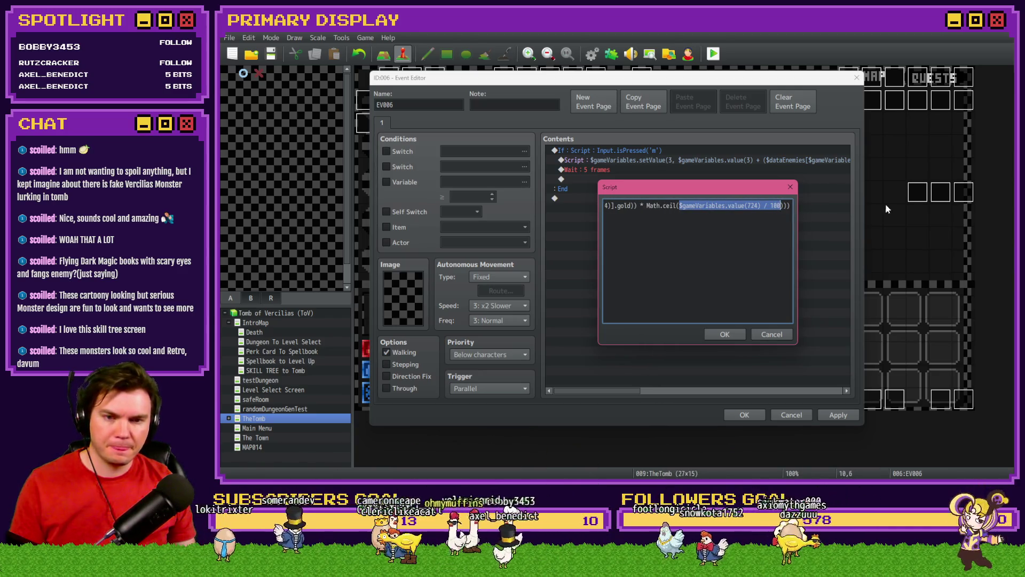
{"action": "type", "text": "$gameVariab"}
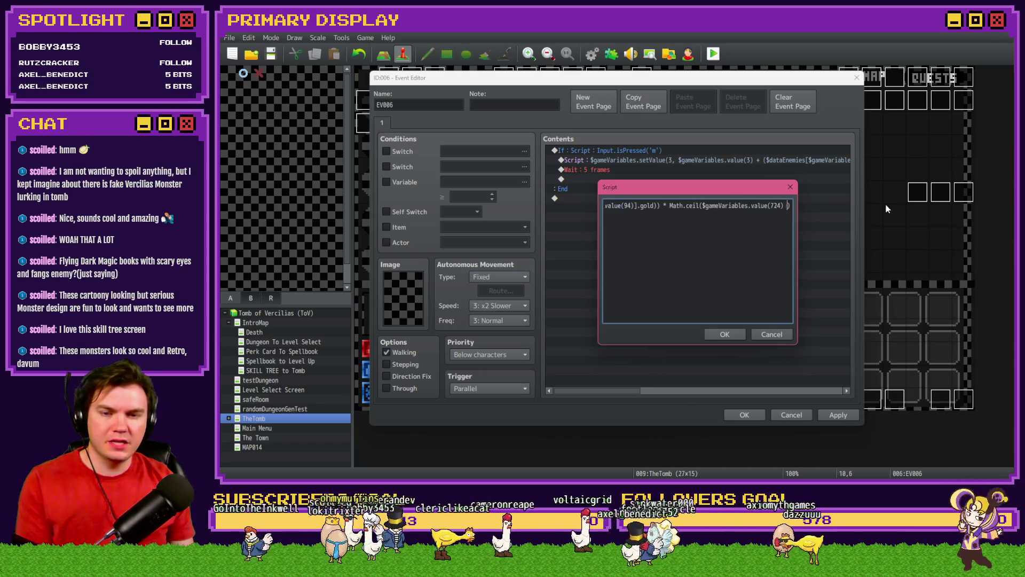
{"action": "type", "text": "les.value(671) / 100) + (($dataEnem"}
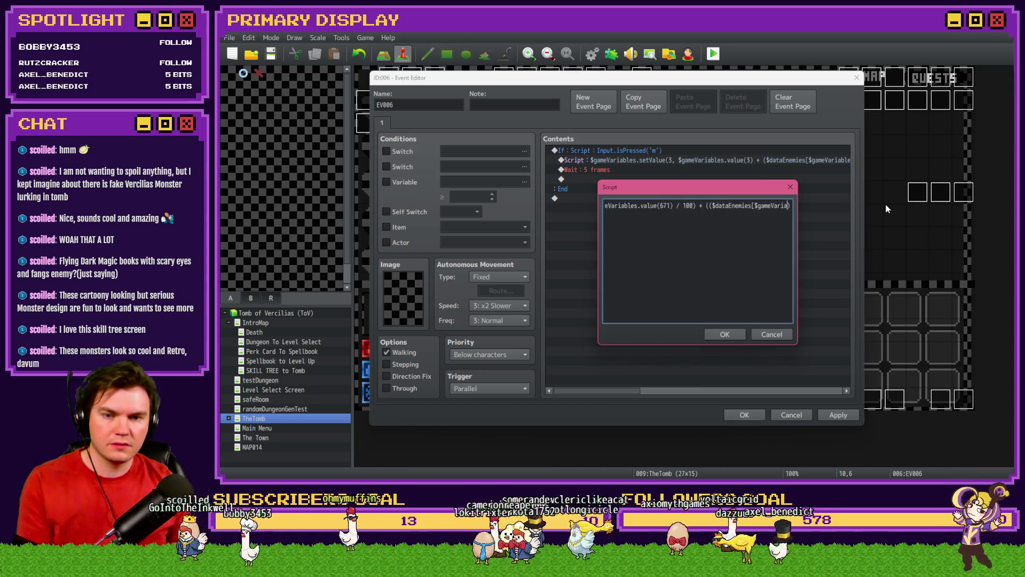
{"action": "type", "text": "ies[$gameVariables.value(94)].gold)) * Math.ceil($gameVariables.value(671) / 100))"}
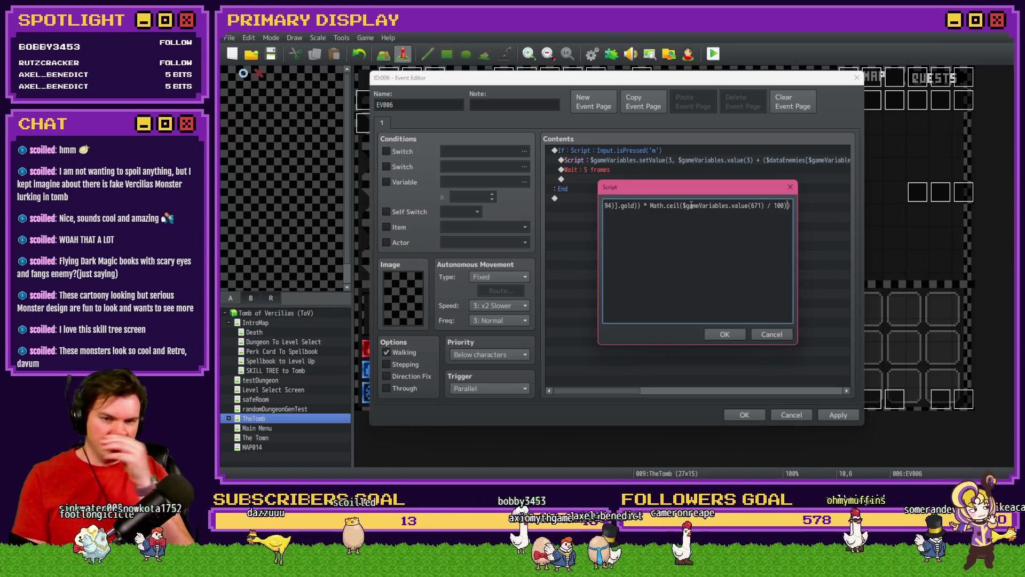
{"action": "left_click", "coordinate": [766, 205]}
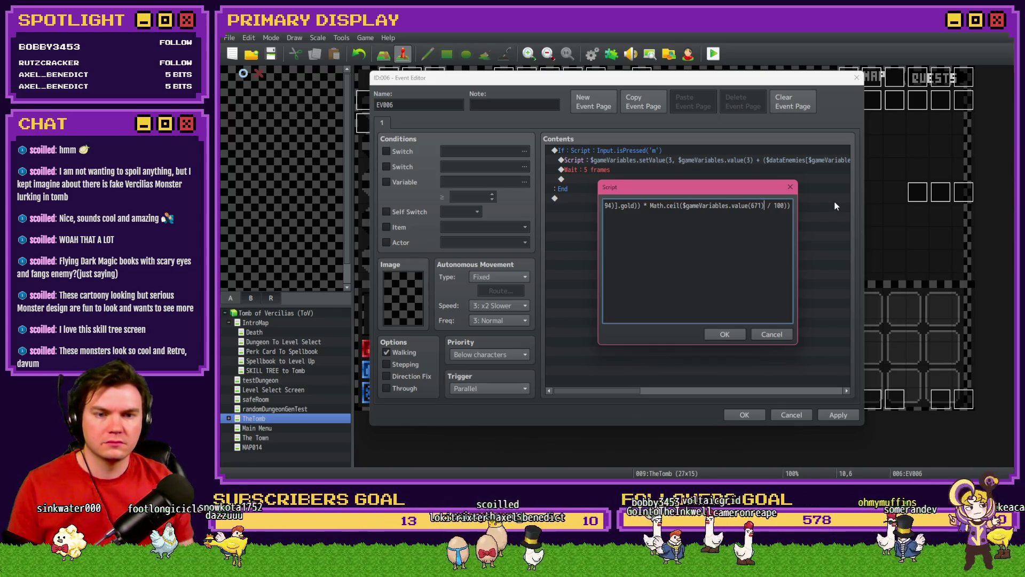
{"action": "type", "text": "+"}
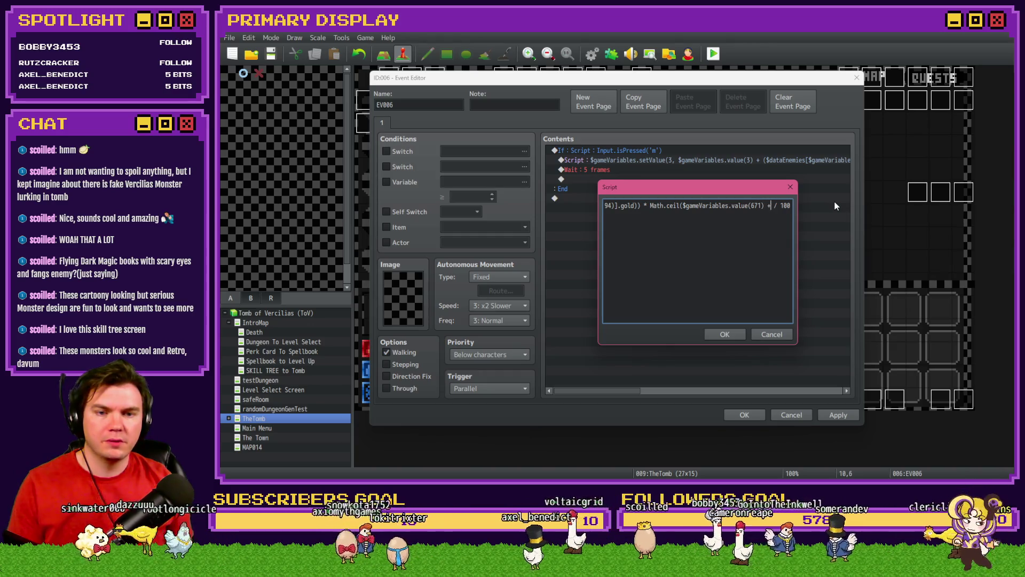
{"action": "type", "text": "$gameVariables.value(724)"}
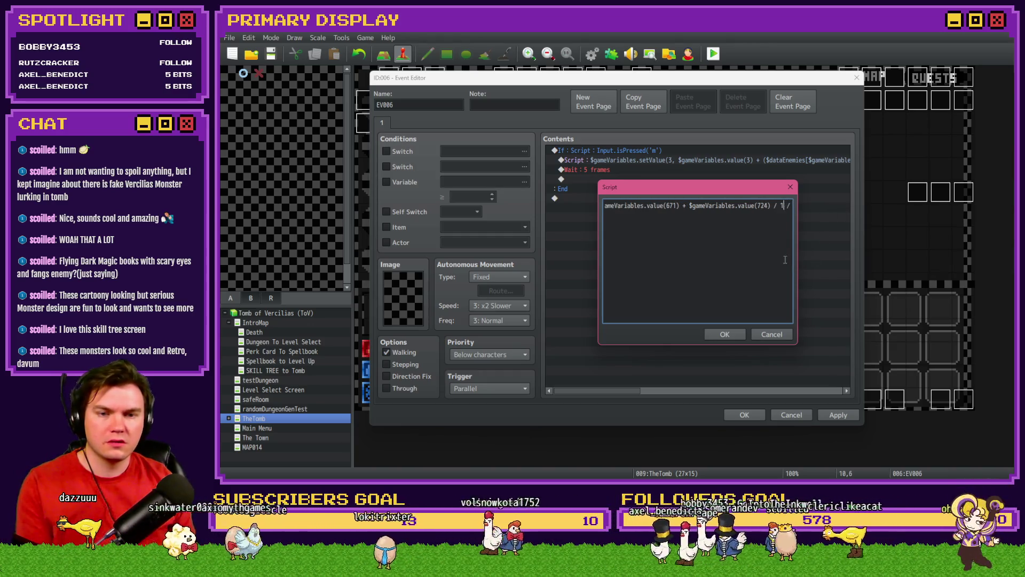
{"action": "left_click", "coordinate": [773, 263]}
{"action": "type", "text": "00))"}
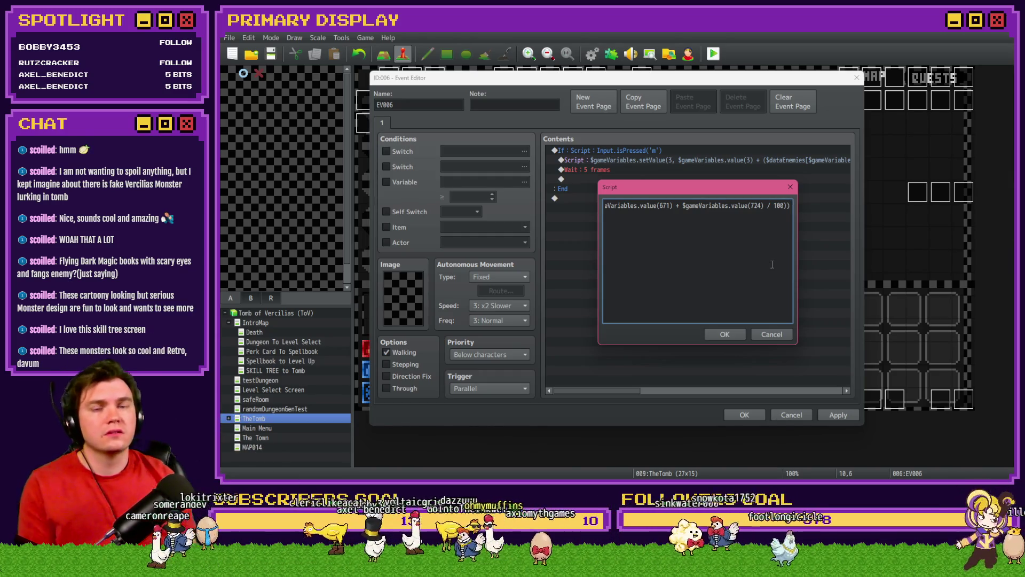
{"action": "left_click", "coordinate": [724, 334]}
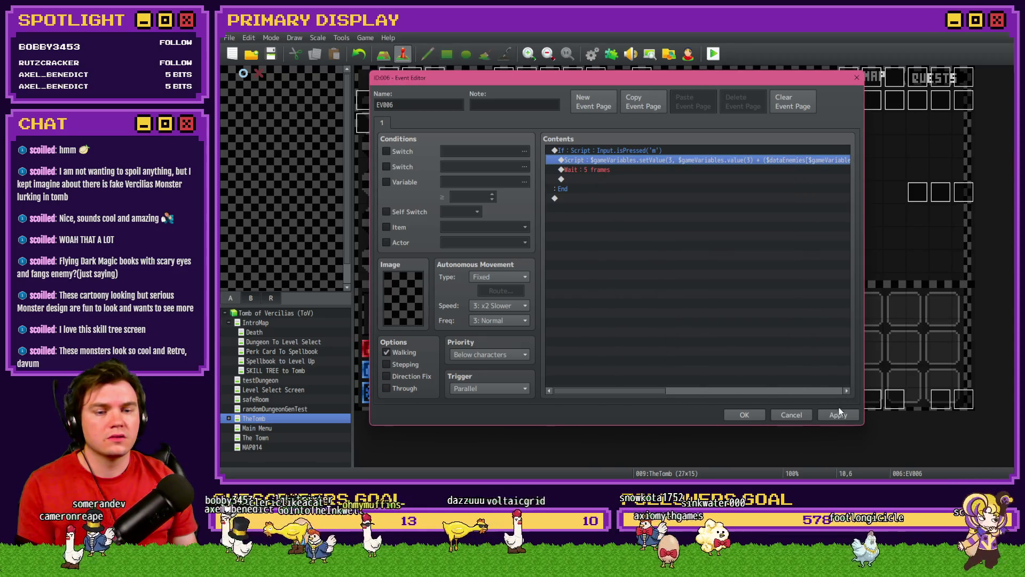
Keep the event changes, playtest with the Spiked Pauldron perk and walk into a Glob encounter.
{"action": "left_click", "coordinate": [744, 415]}
{"action": "left_click", "coordinate": [713, 54]}
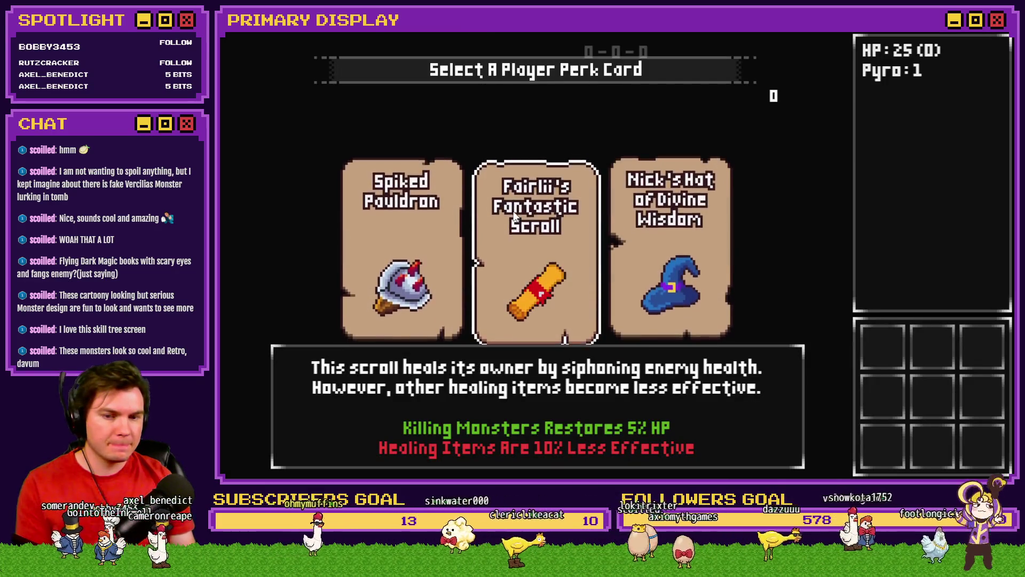
{"action": "left_click", "coordinate": [444, 208]}
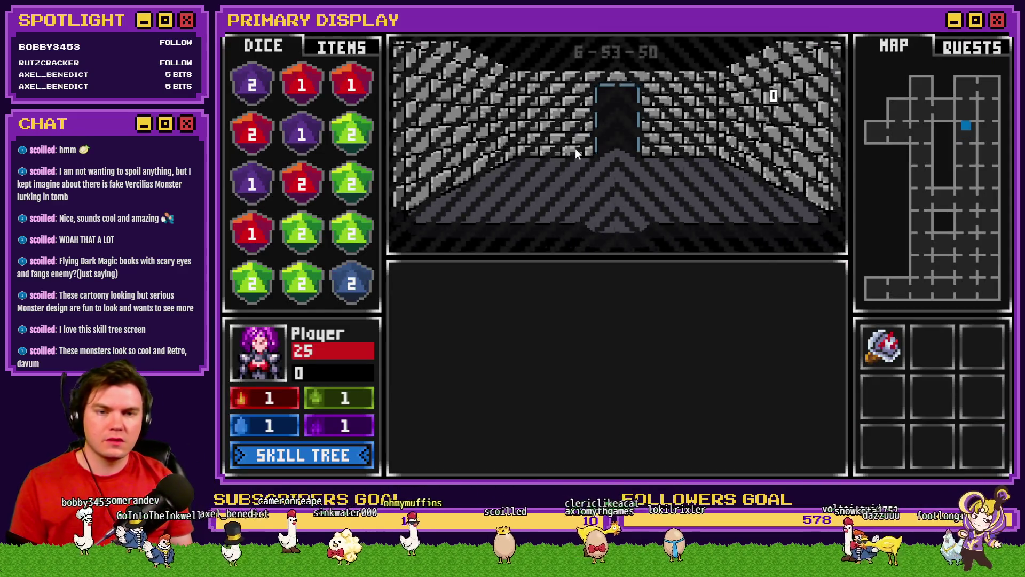
{"action": "key", "text": "w"}
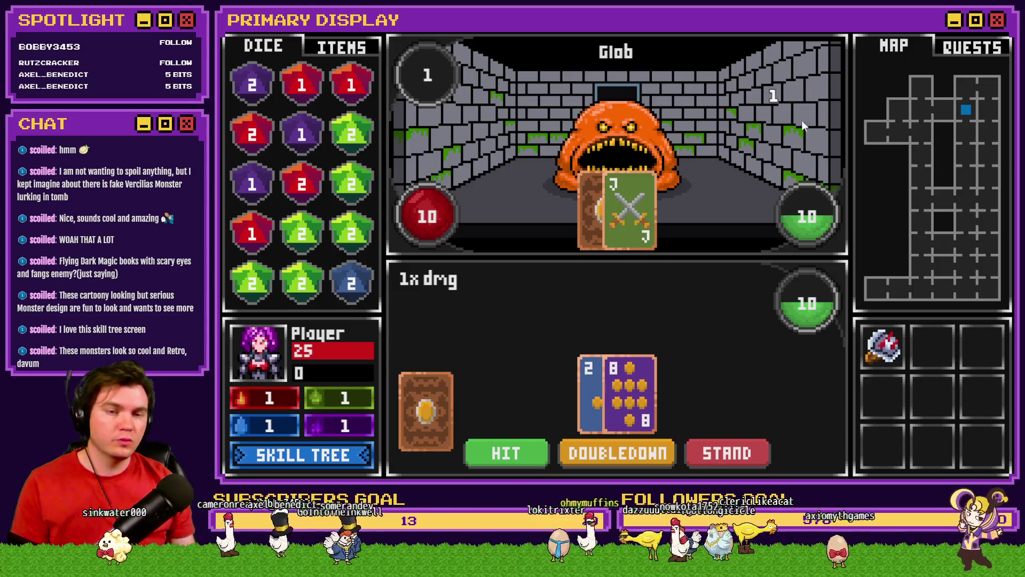
Set debug variable 0671 perk_GoldGain(%) to 50, then close the test run.
{"action": "key", "text": "F9"}
{"action": "scroll", "coordinate": [355, 389], "scroll_direction": "down", "scroll_amount": 5}
{"action": "key", "text": "Down"}
{"action": "key", "text": "Down"}
{"action": "key", "text": "Down"}
{"action": "key", "text": "Down"}
{"action": "key", "text": "Down"}
{"action": "key", "text": "Down"}
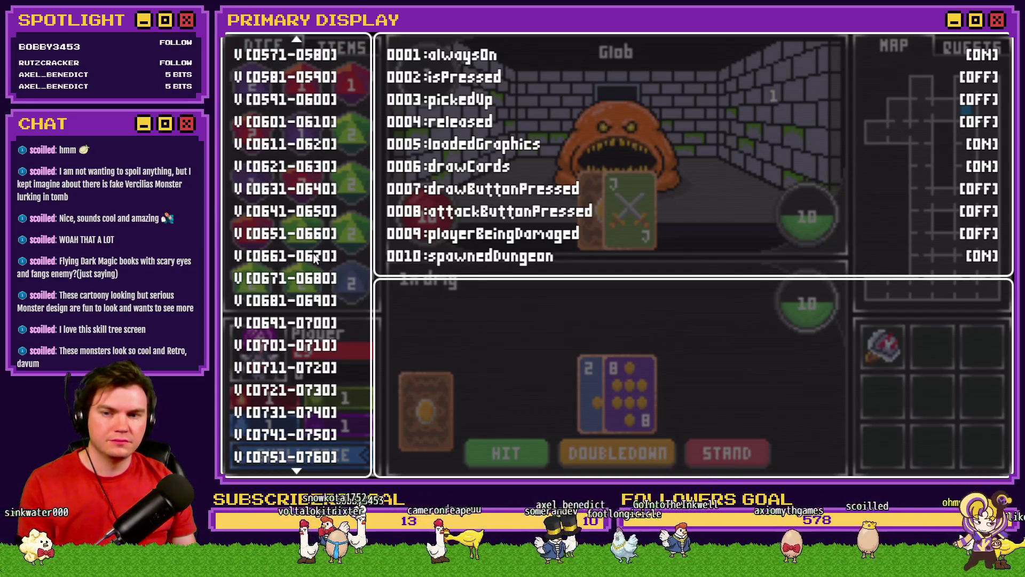
{"action": "mouse_move", "coordinate": [315, 256]}
{"action": "key", "text": "Down"}
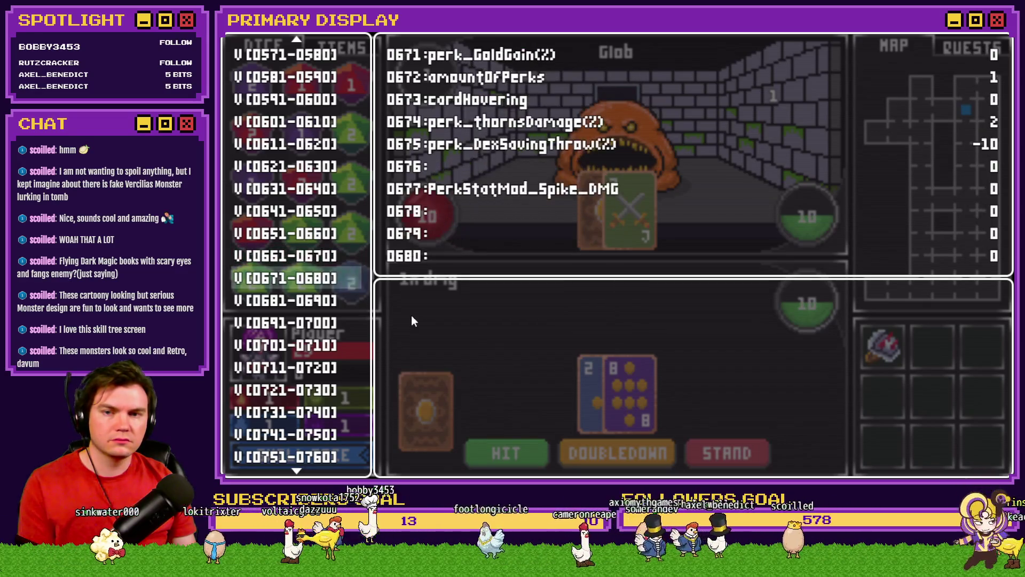
{"action": "key", "text": "Return"}
{"action": "key", "text": "Page_Down"}
{"action": "key", "text": "Page_Down"}
{"action": "key", "text": "Page_Down"}
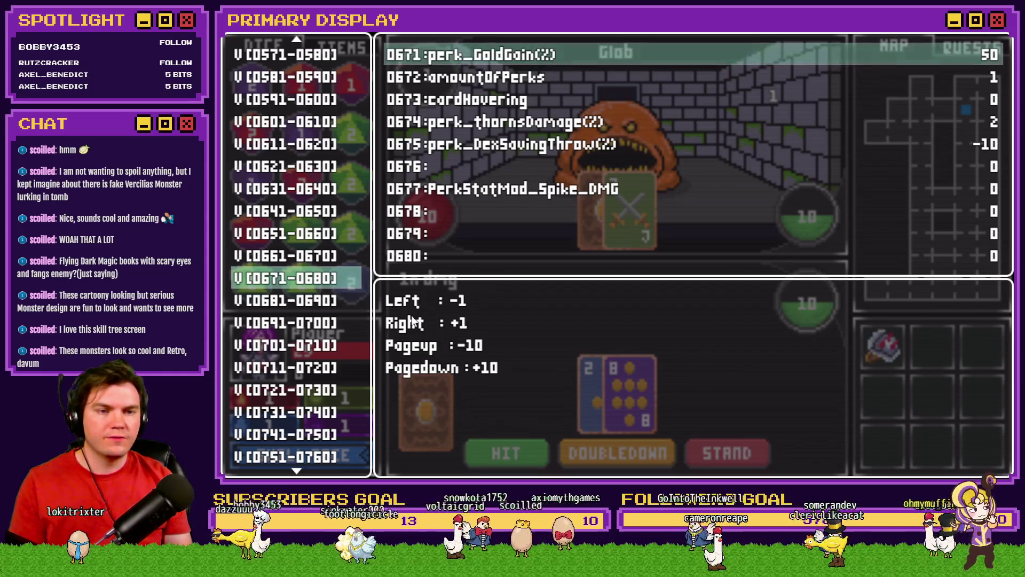
{"action": "key", "text": "Escape"}
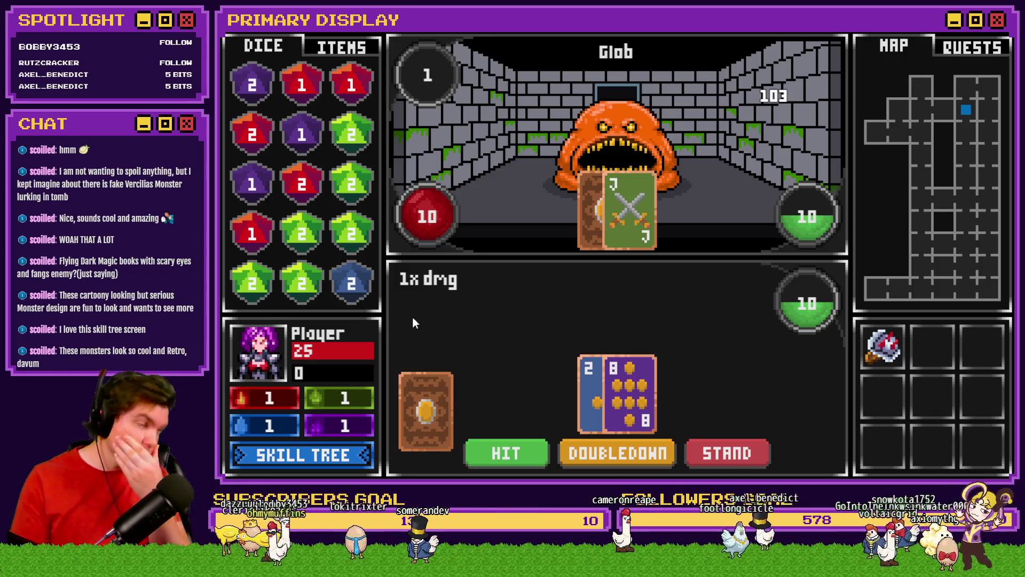
{"action": "key", "text": "alt+F4"}
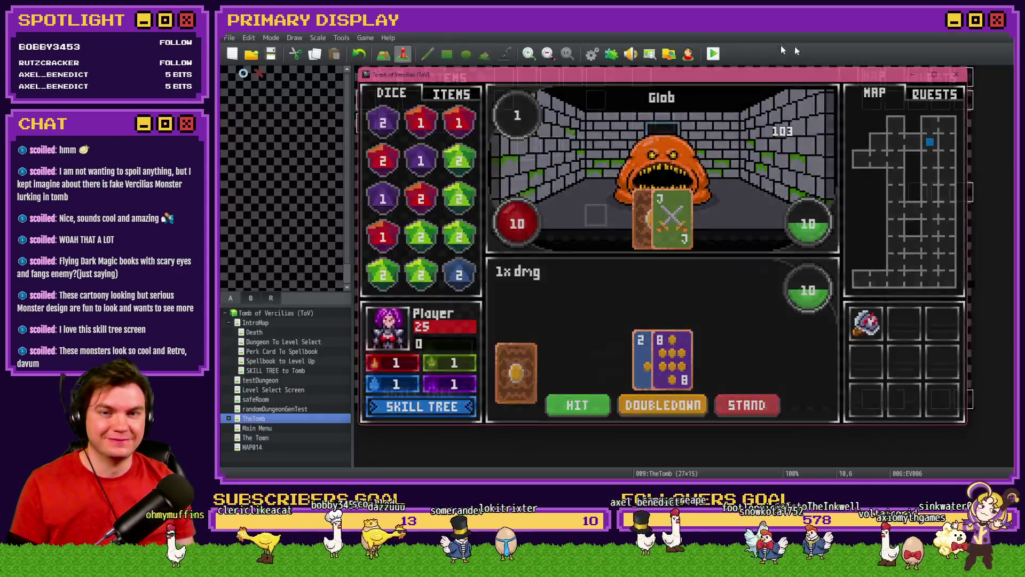
In EV006's gold script, wrap value(671) and value(724) in parentheses after Math.ceil(.
{"action": "double_click", "coordinate": [597, 216]}
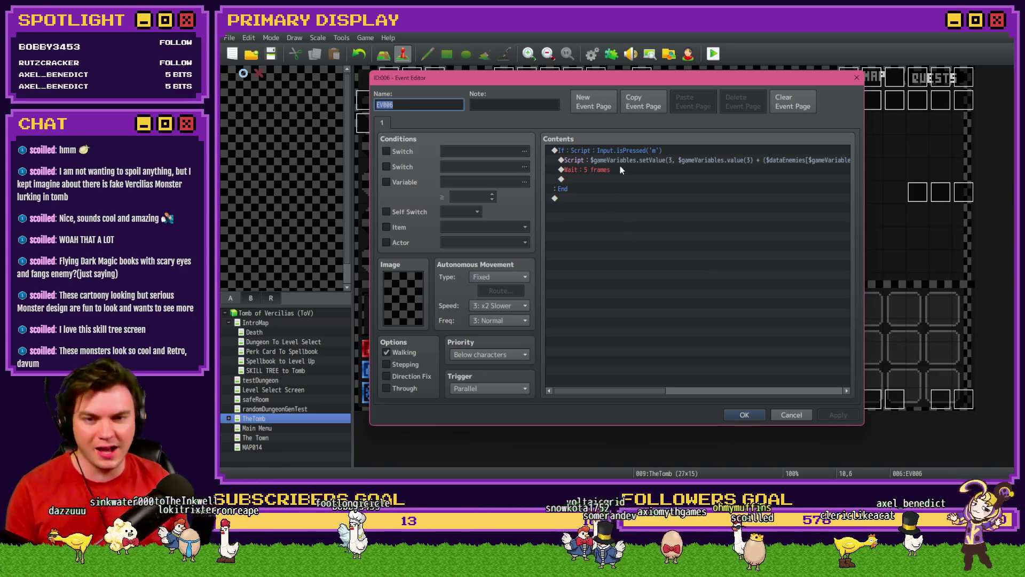
{"action": "double_click", "coordinate": [652, 166]}
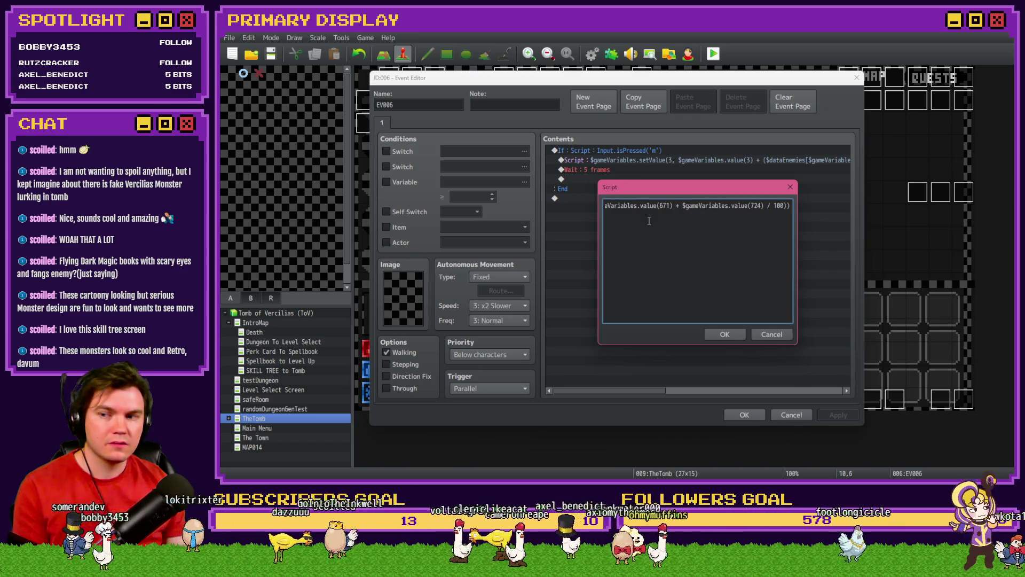
{"action": "key", "text": "Left"}
{"action": "key", "text": "Left"}
{"action": "key", "text": "Left"}
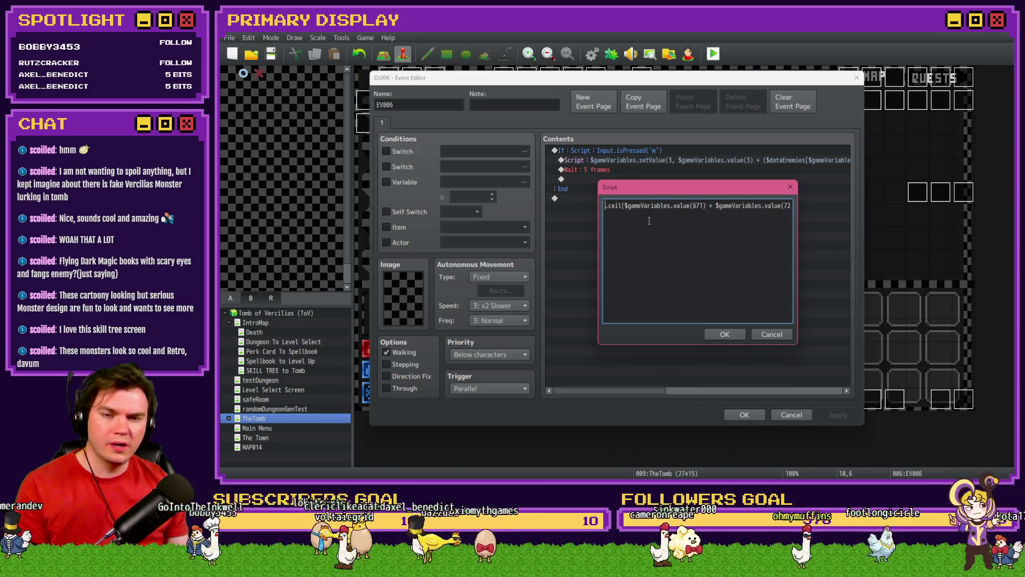
{"action": "key", "text": "Left"}
{"action": "key", "text": "Left"}
{"action": "key", "text": "Left"}
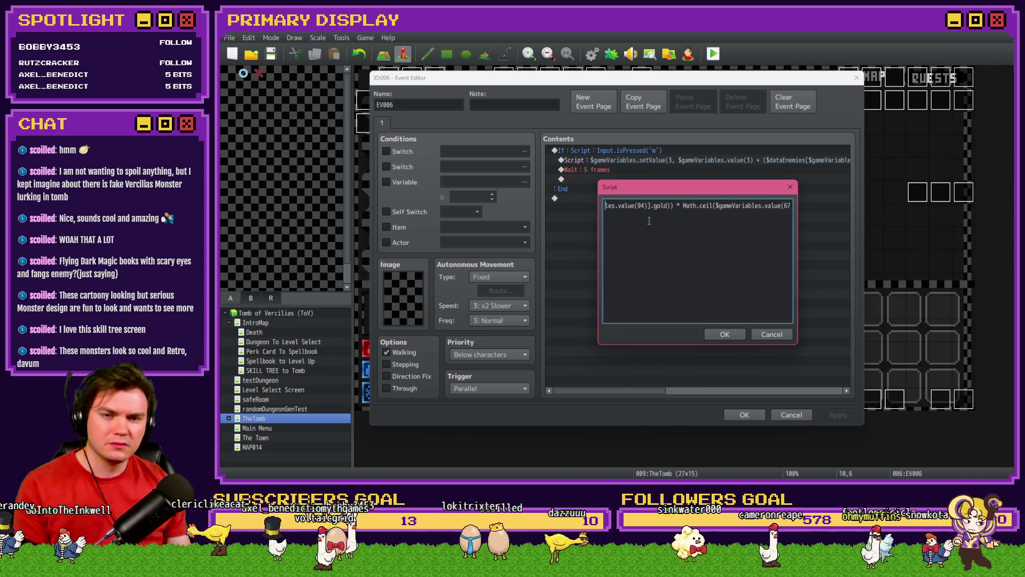
{"action": "key", "text": "Left"}
{"action": "key", "text": "Left"}
{"action": "key", "text": "Left"}
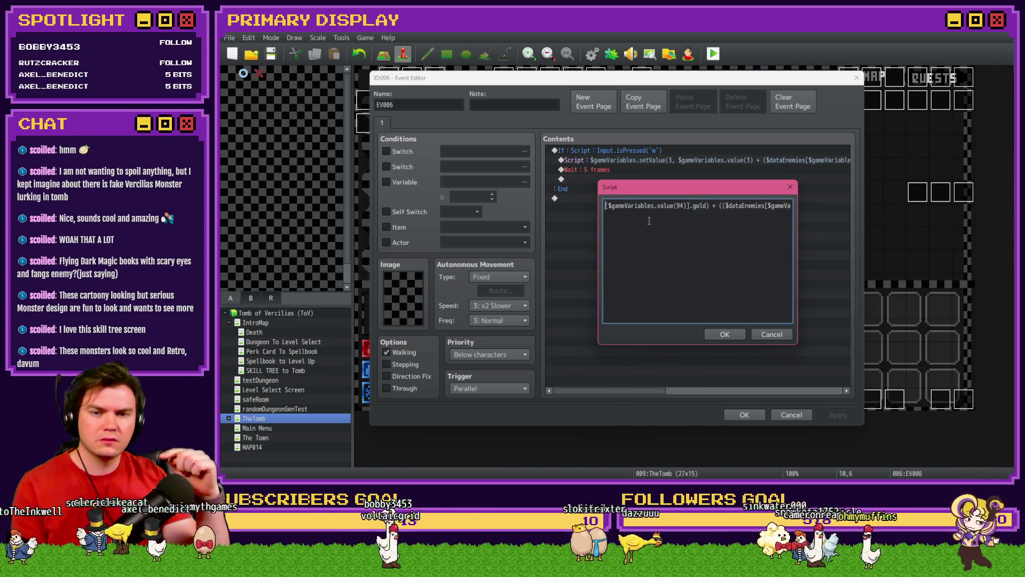
{"action": "key", "text": "End"}
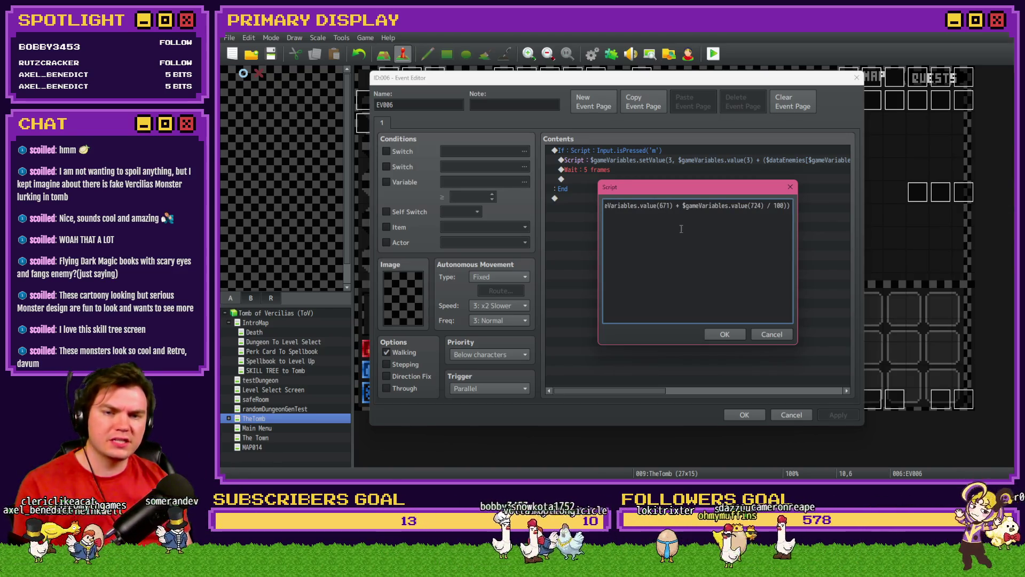
{"action": "left_click", "coordinate": [668, 206]}
{"action": "left_click", "coordinate": [654, 206]}
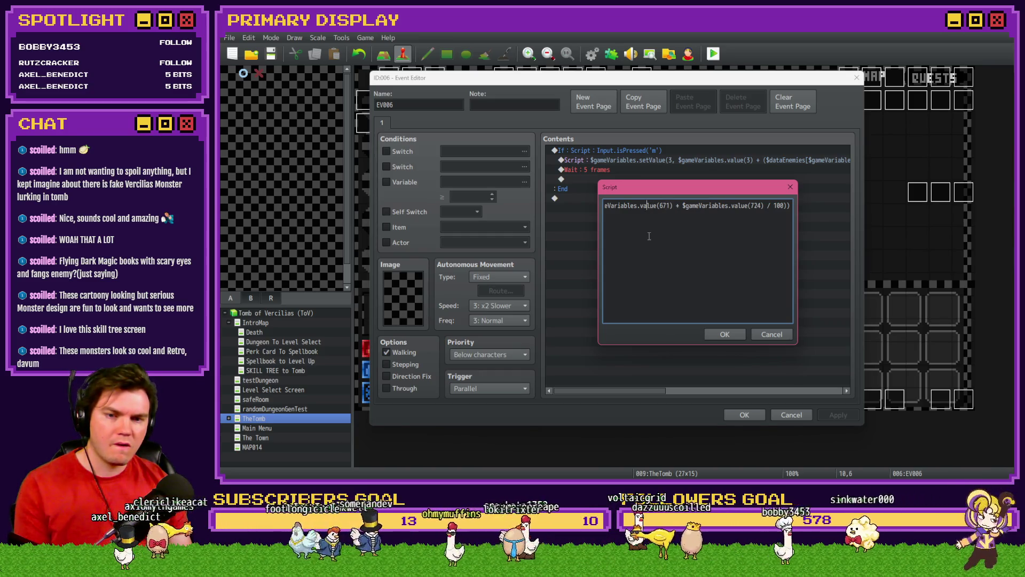
{"action": "key", "text": "Left"}
{"action": "key", "text": "Left"}
{"action": "key", "text": "Left"}
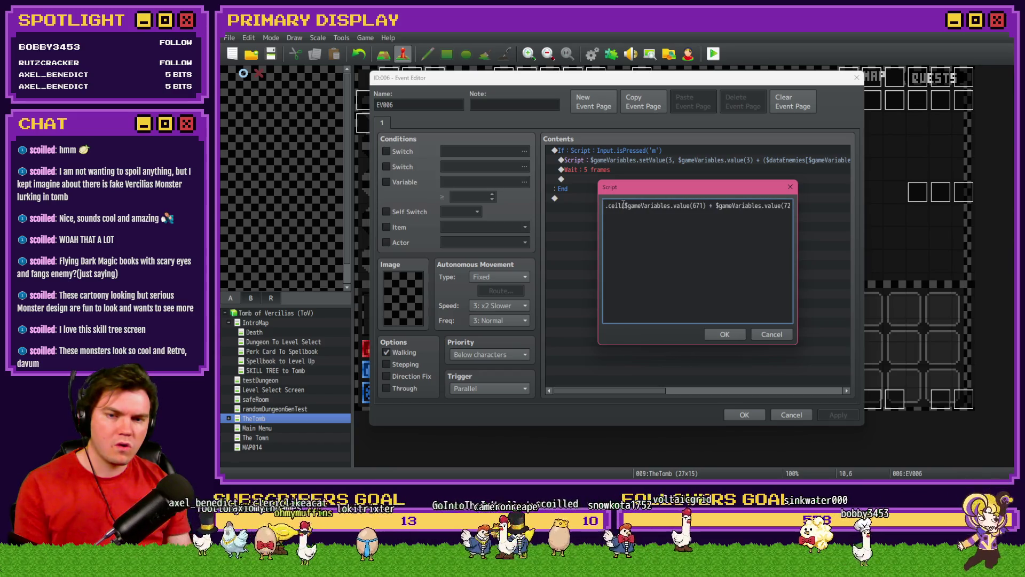
{"action": "key", "text": "Right"}
{"action": "type", "text": "("}
{"action": "key", "text": "Right"}
{"action": "key", "text": "Right"}
{"action": "key", "text": "Right"}
{"action": "key", "text": "Right"}
{"action": "key", "text": "Right"}
{"action": "key", "text": "Right"}
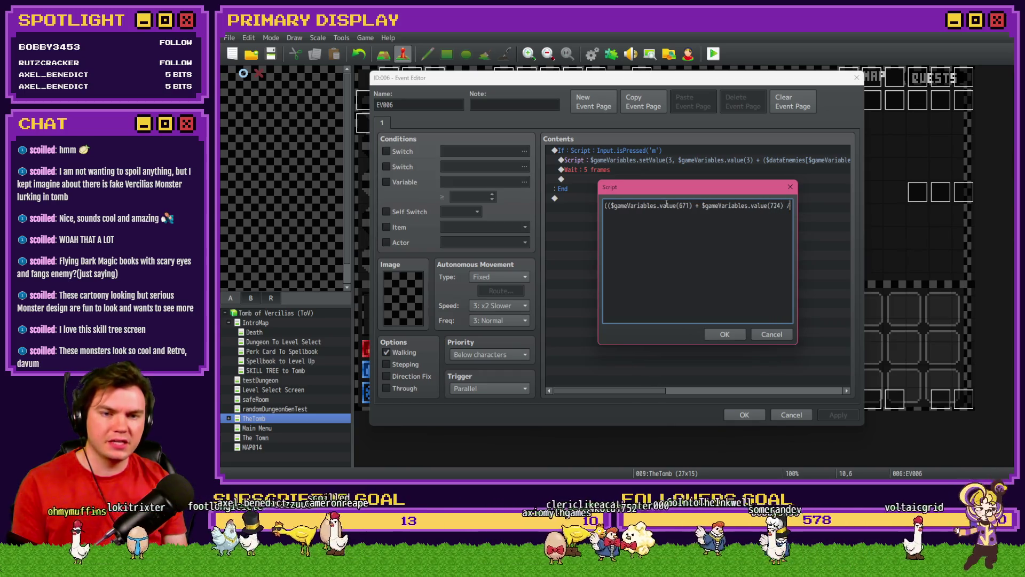
{"action": "type", "text": ")"}
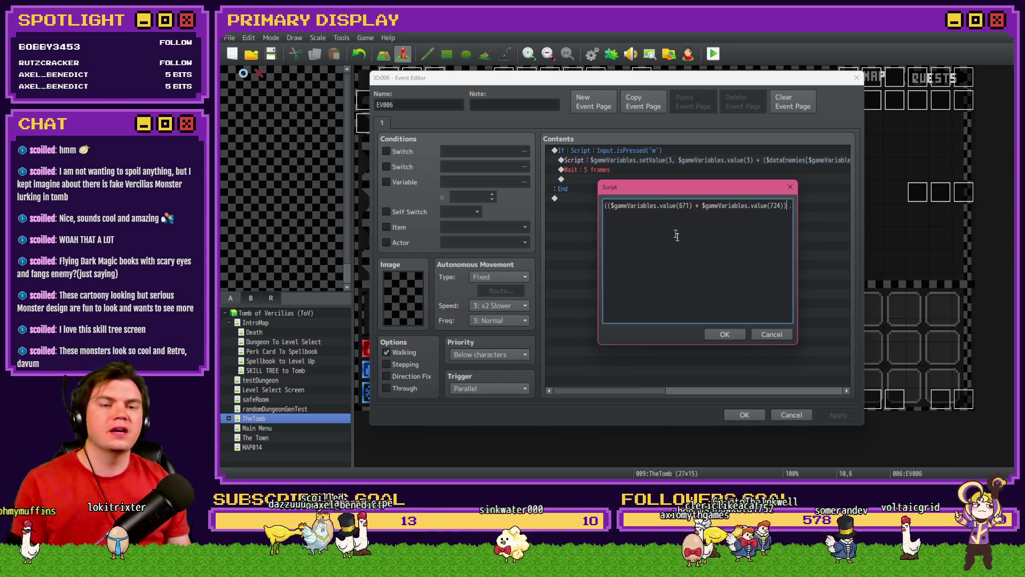
Confirm the script command and event edits, then start a new playtest.
{"action": "left_click", "coordinate": [716, 334]}
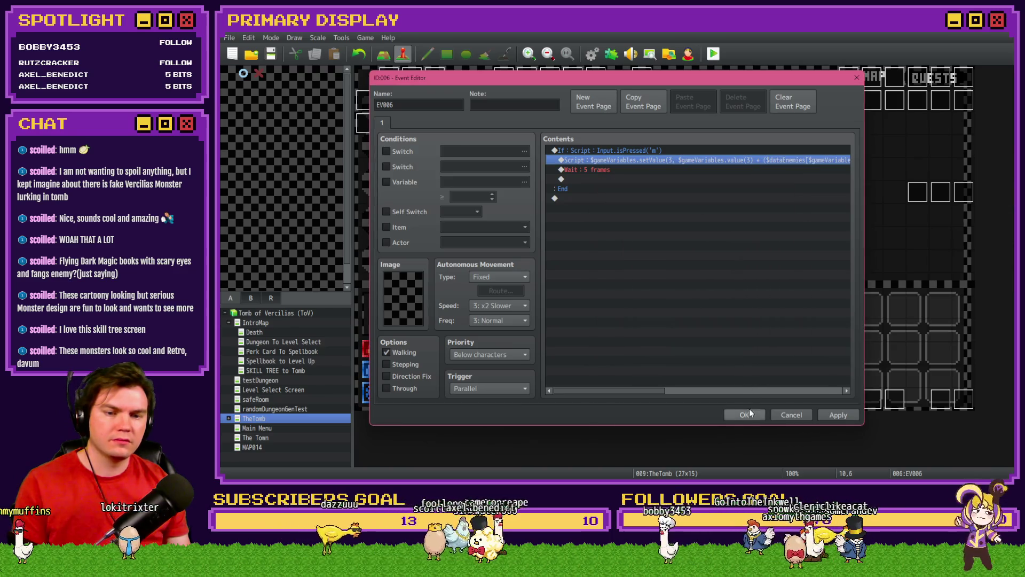
{"action": "left_click", "coordinate": [745, 415]}
{"action": "left_click", "coordinate": [713, 53]}
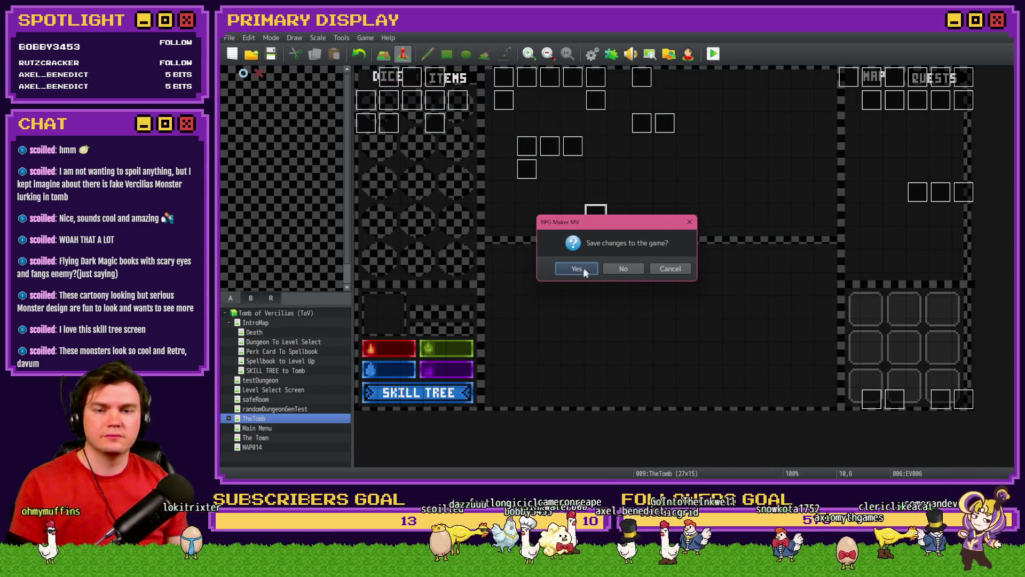
Save changes, launch the playtest, enter a Tusk Rat encounter and open the debug variables.
{"action": "left_click", "coordinate": [585, 270]}
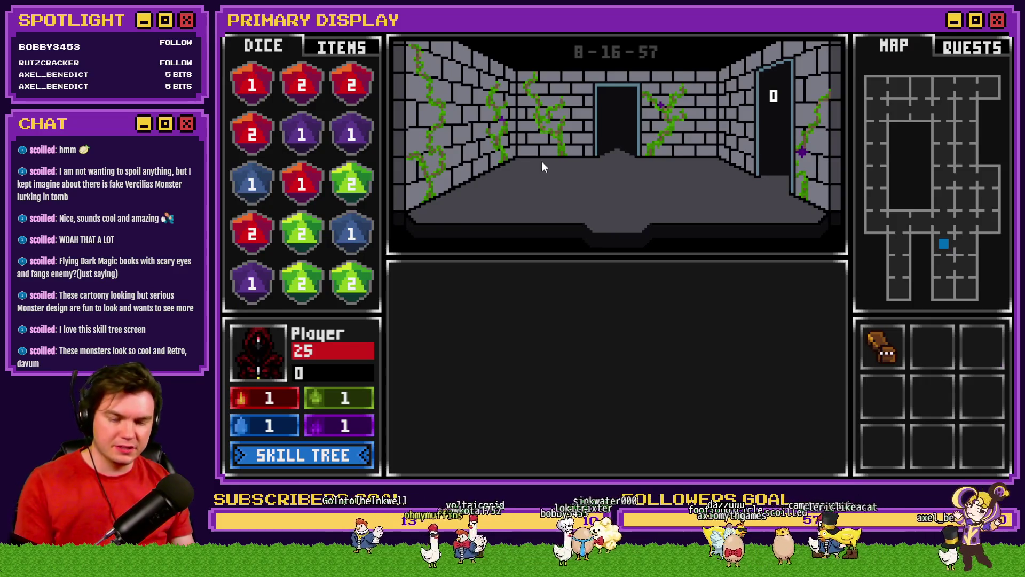
{"action": "key", "text": "Up"}
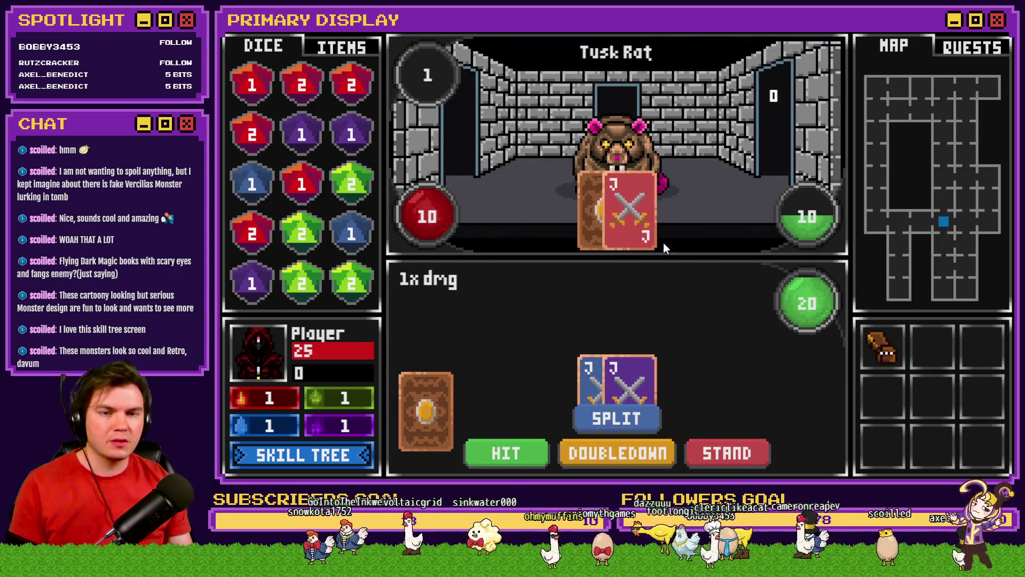
{"action": "key", "text": "F1"}
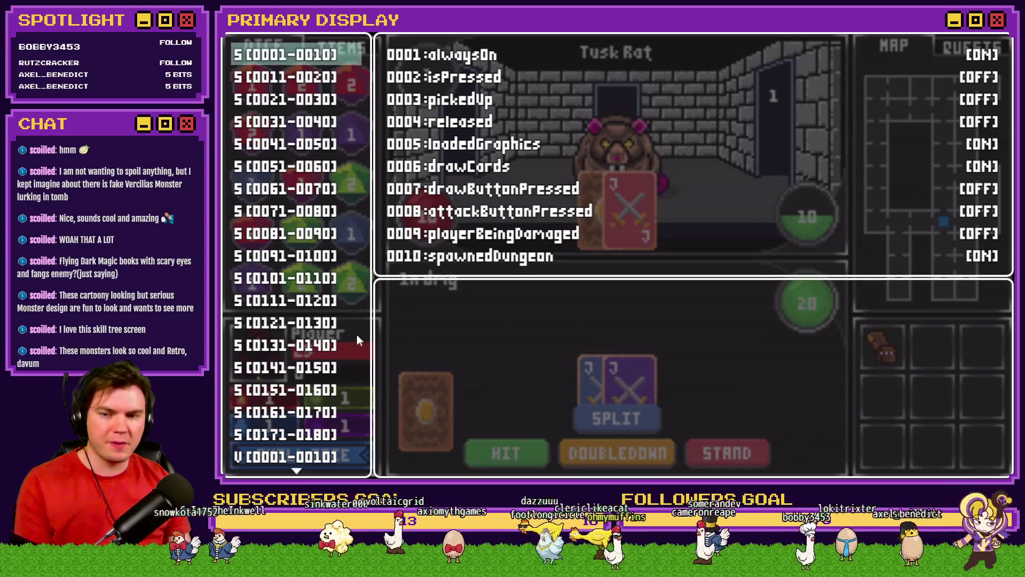
{"action": "scroll", "coordinate": [352, 339], "scroll_direction": "down", "scroll_amount": 8}
{"action": "scroll", "coordinate": [330, 353], "scroll_direction": "down", "scroll_amount": 12}
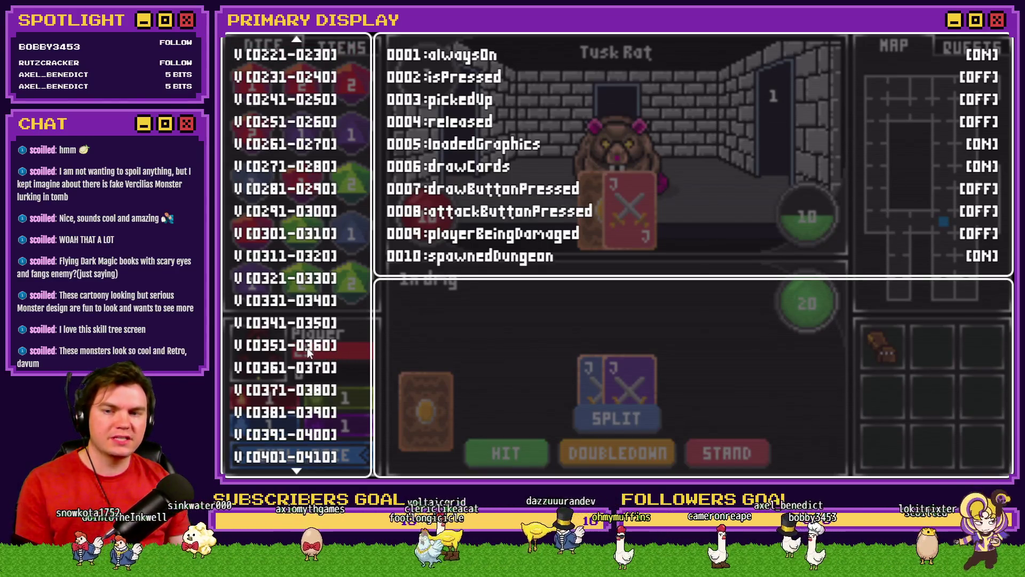
{"action": "scroll", "coordinate": [307, 348], "scroll_direction": "down", "scroll_amount": 8}
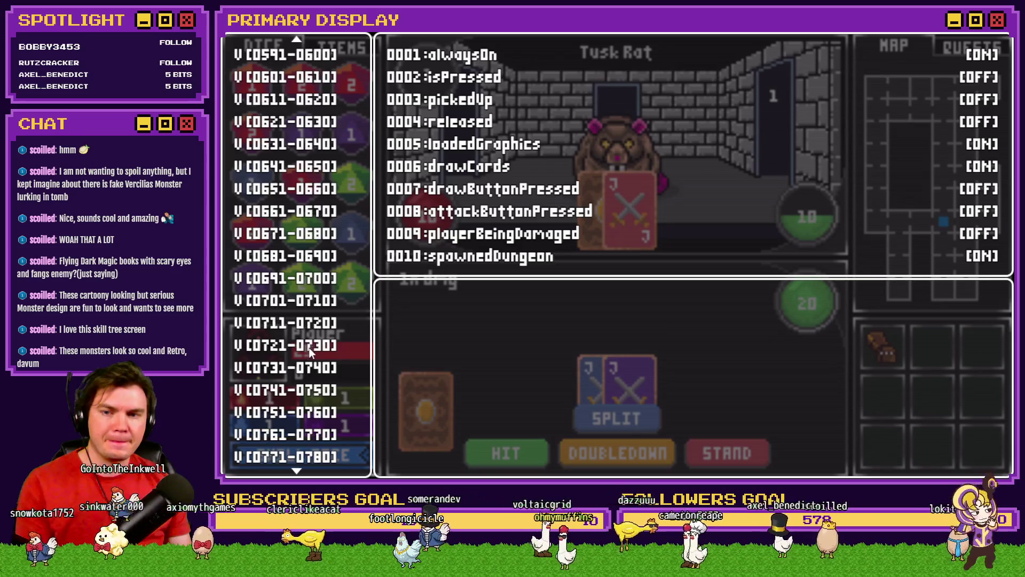
{"action": "left_click", "coordinate": [308, 80]}
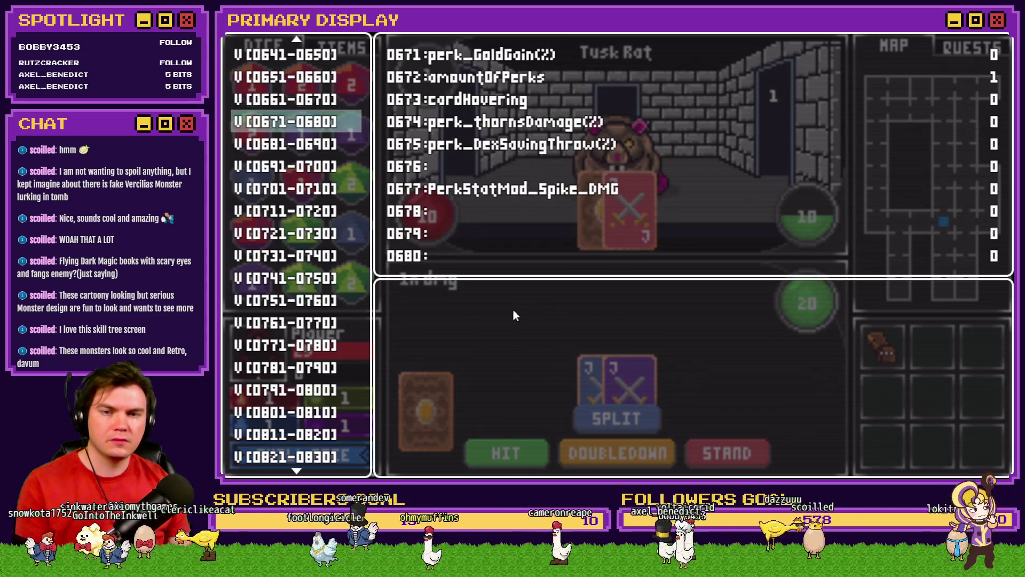
{"action": "key", "text": "Return"}
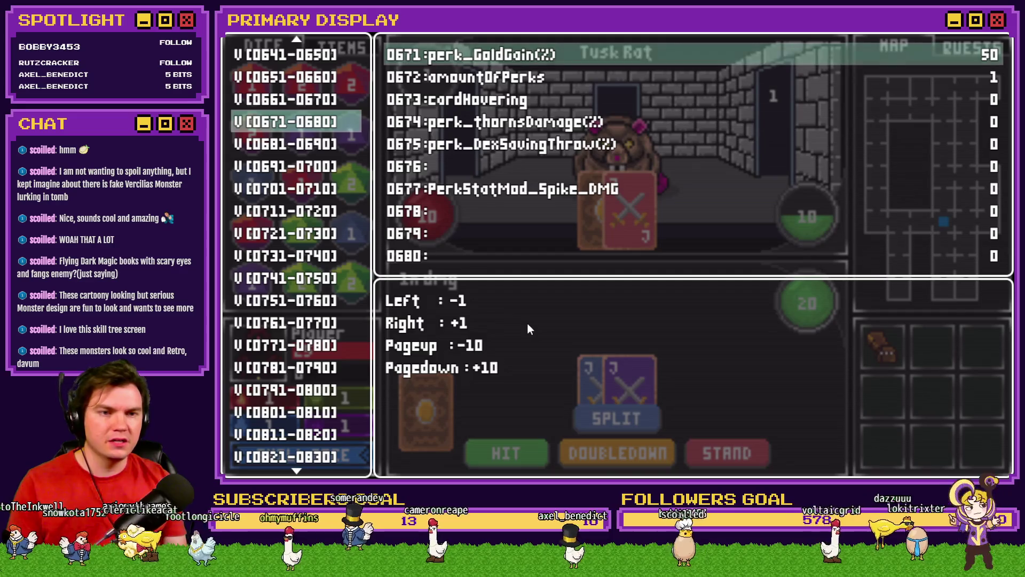
{"action": "key", "text": "Escape"}
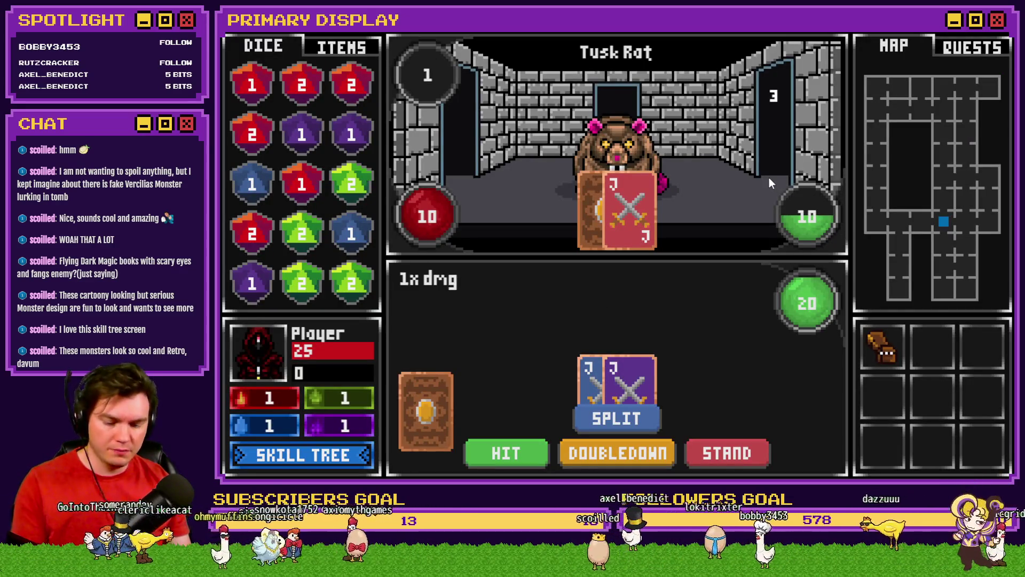
In the 0721-0730 range, raise PlayerSkill-LCK 2 in small increments, checking the game between changes.
{"action": "key", "text": "grave"}
{"action": "key", "text": "Down"}
{"action": "key", "text": "Down"}
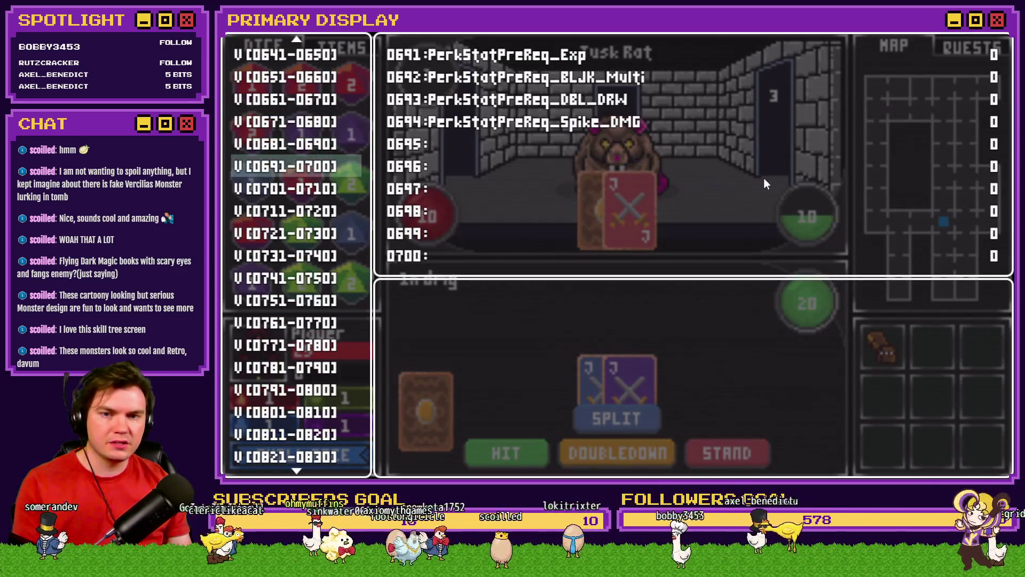
{"action": "key", "text": "Down"}
{"action": "key", "text": "Down"}
{"action": "key", "text": "Down"}
{"action": "key", "text": "Up"}
{"action": "key", "text": "Return"}
{"action": "key", "text": "Down"}
{"action": "key", "text": "Down"}
{"action": "key", "text": "Down"}
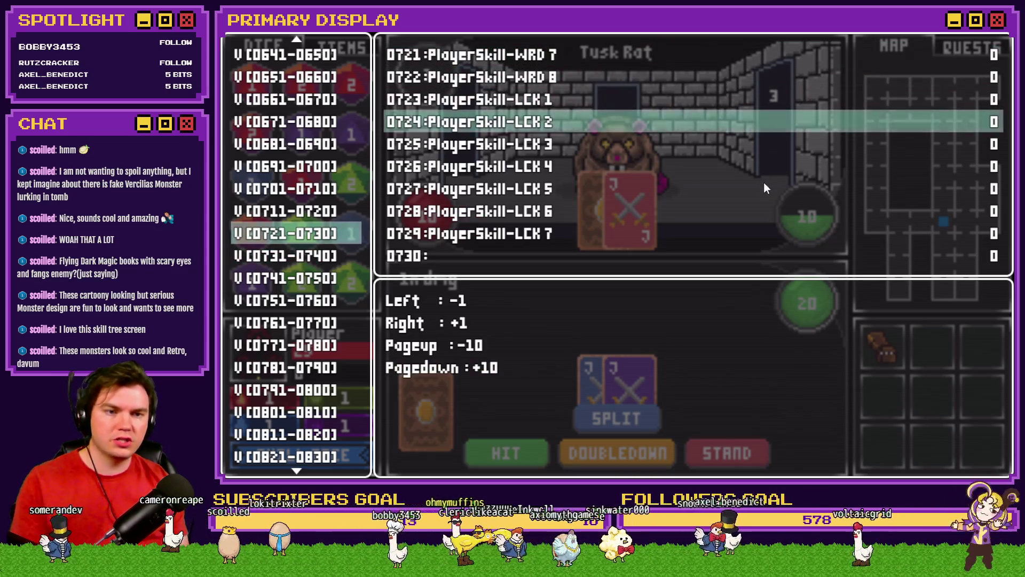
{"action": "key", "text": "Right"}
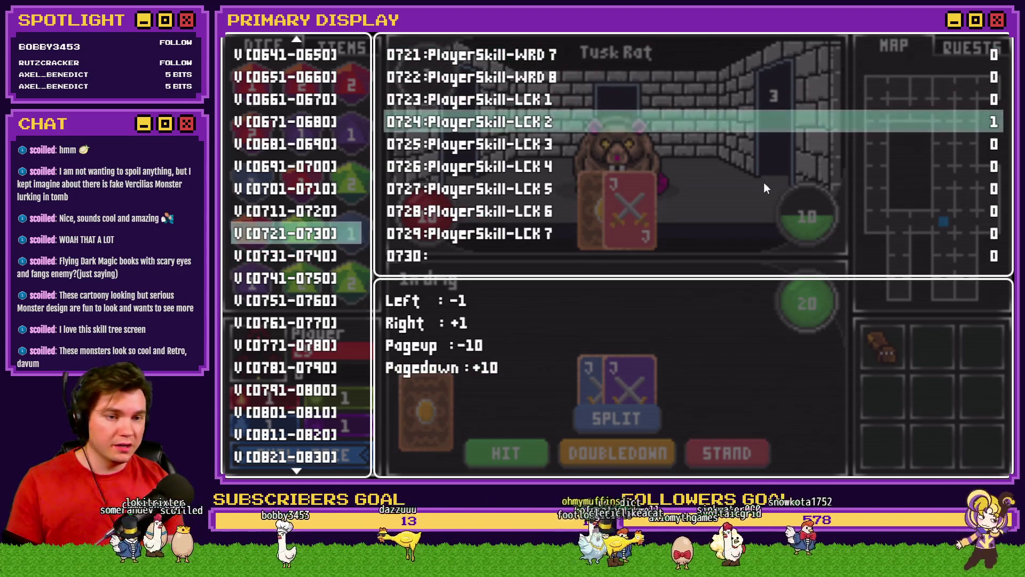
{"action": "key", "text": "Escape"}
{"action": "key", "text": "Escape"}
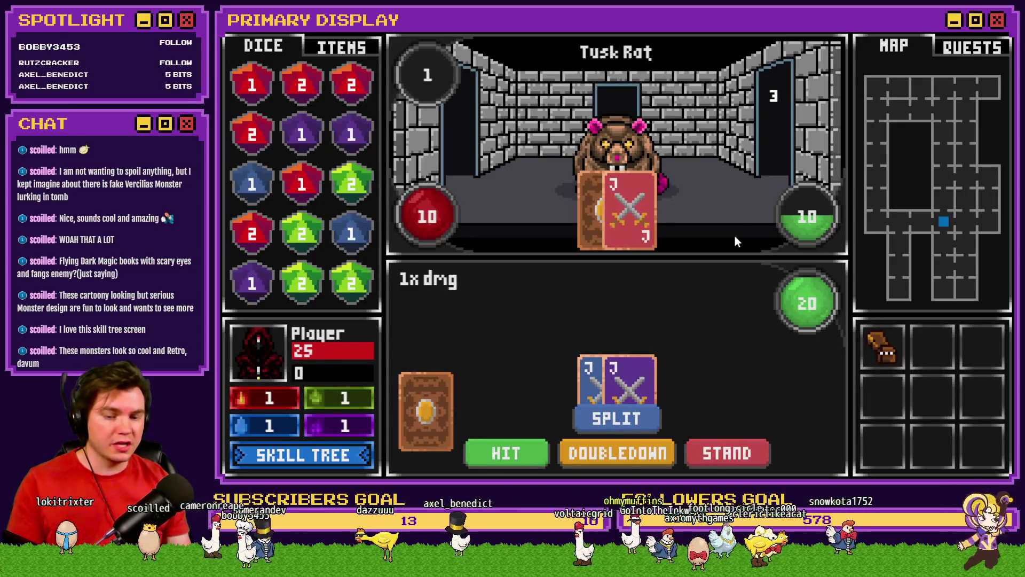
{"action": "key", "text": "F9"}
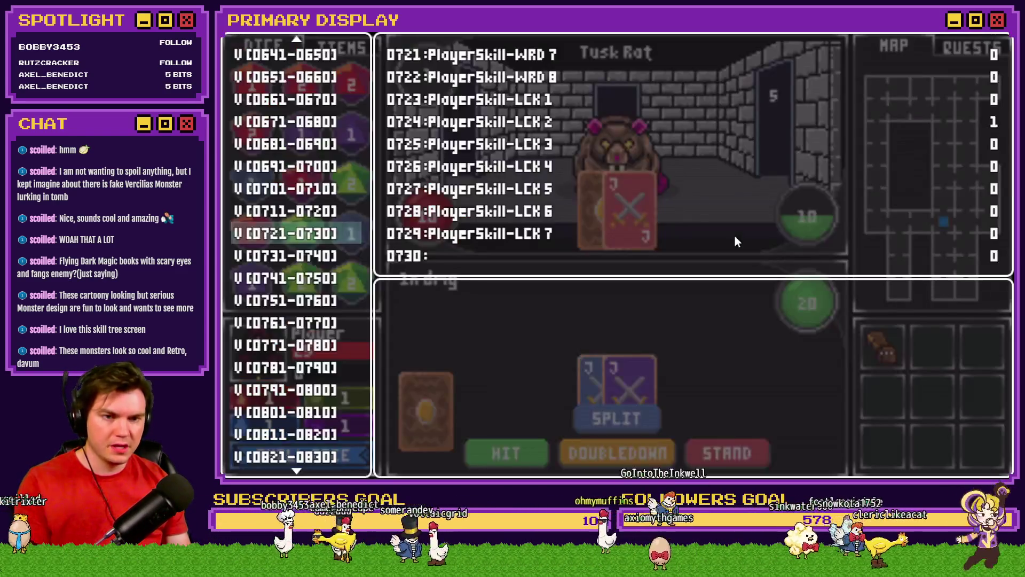
{"action": "key", "text": "Return"}
{"action": "key", "text": "Down"}
{"action": "key", "text": "Down"}
{"action": "key", "text": "Down"}
{"action": "key", "text": "Page_Down"}
{"action": "key", "text": "Page_Down"}
{"action": "key", "text": "Page_Down"}
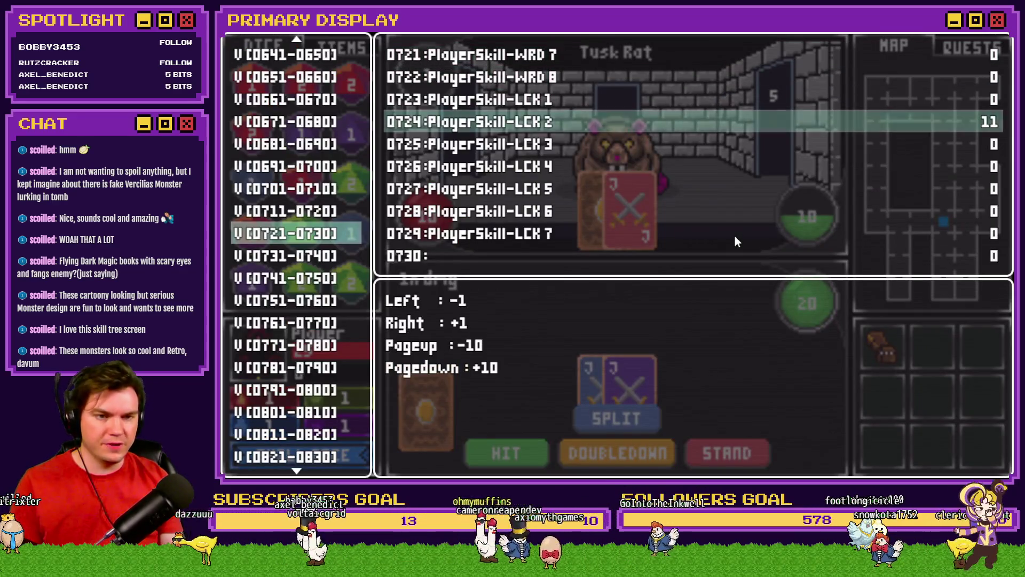
{"action": "key", "text": "Right"}
{"action": "key", "text": "Right"}
{"action": "key", "text": "Right"}
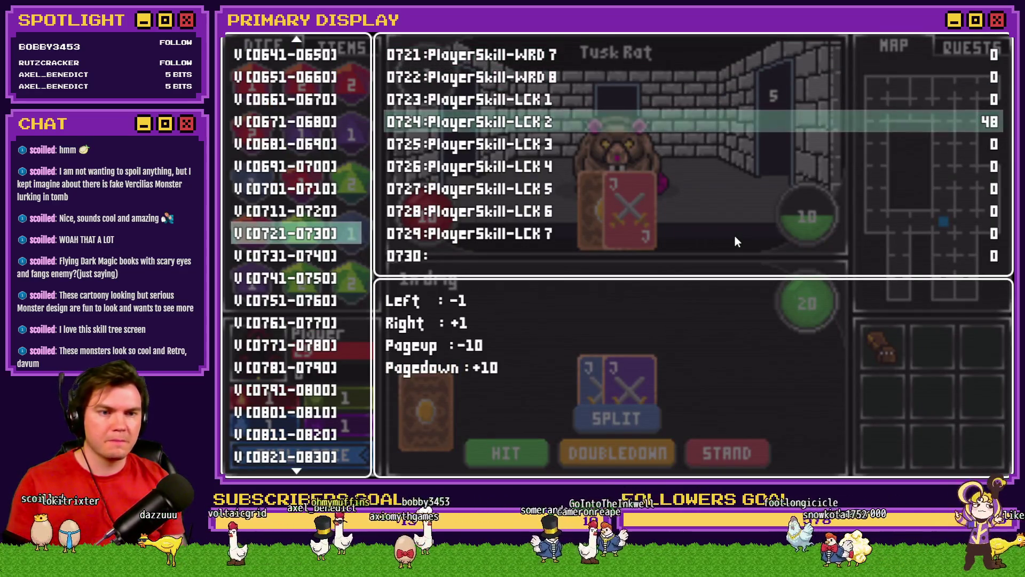
{"action": "key", "text": "Escape"}
{"action": "key", "text": "Escape"}
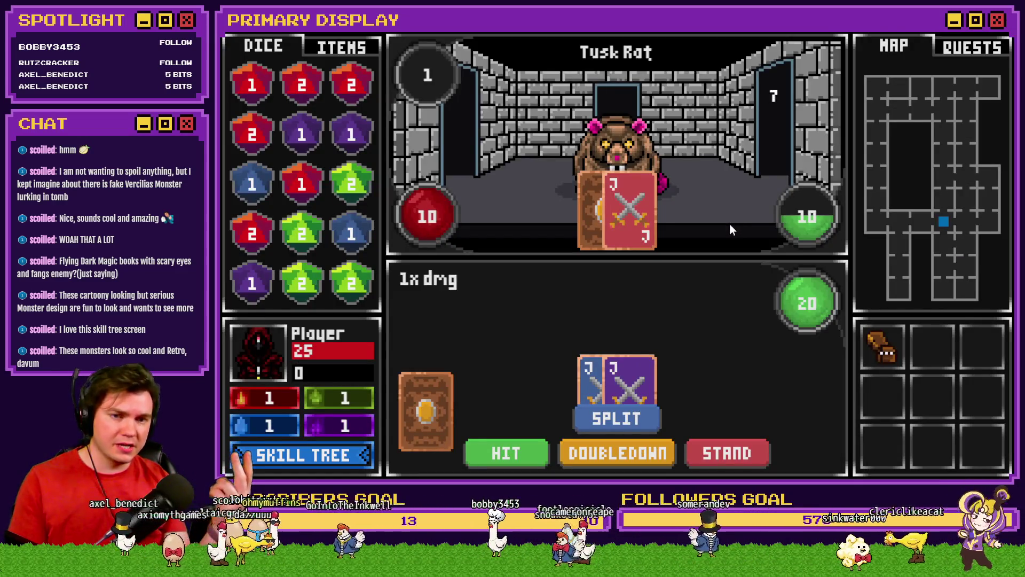
Bring PlayerSkill-LCK 2 back down to 50 and then up to 100.
{"action": "key", "text": "F9"}
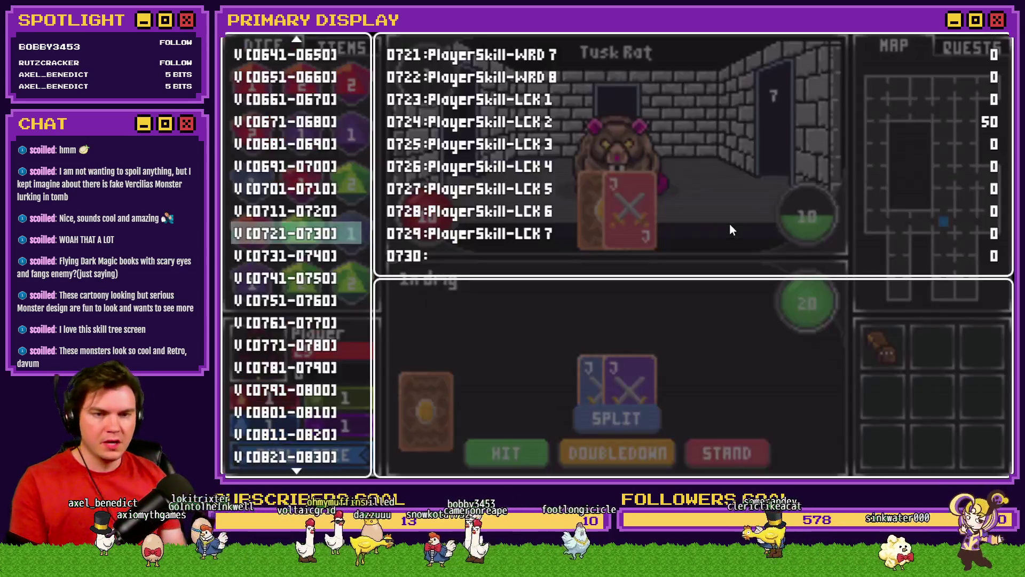
{"action": "key", "text": "Return"}
{"action": "key", "text": "Down"}
{"action": "key", "text": "Down"}
{"action": "key", "text": "Down"}
{"action": "key", "text": "Right"}
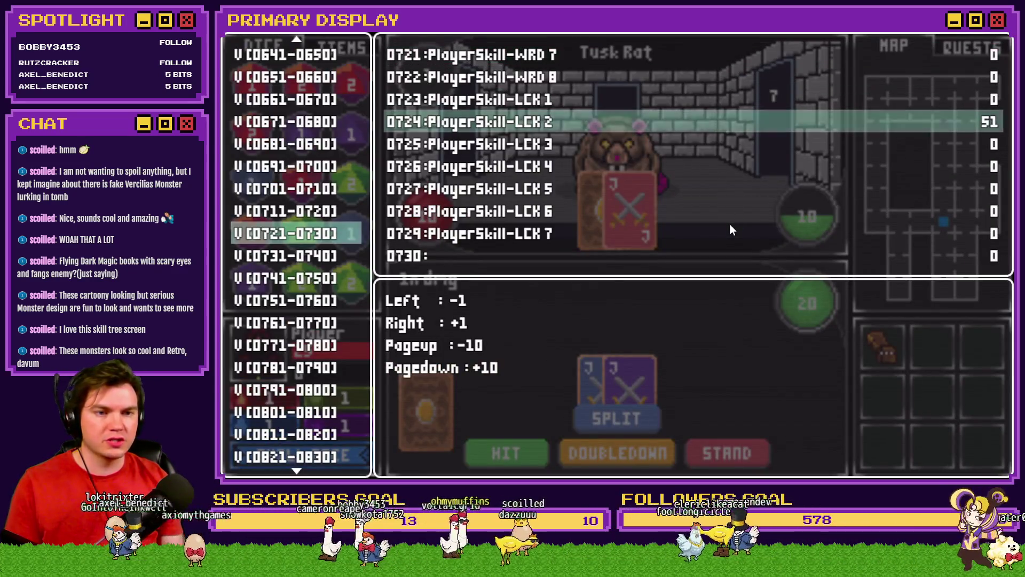
{"action": "key", "text": "Escape"}
{"action": "key", "text": "Escape"}
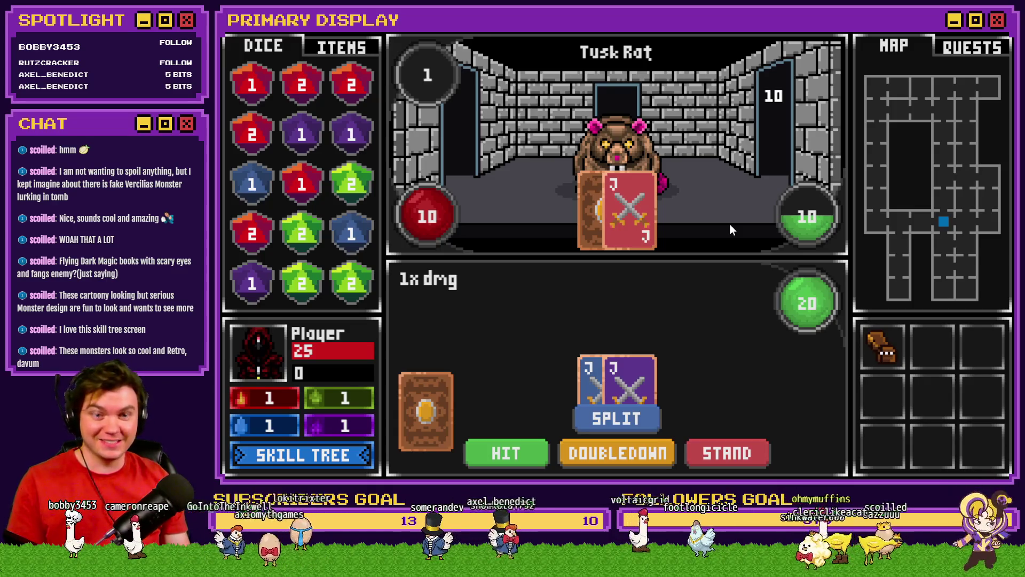
{"action": "key", "text": "F9"}
{"action": "key", "text": "Return"}
{"action": "key", "text": "Down"}
{"action": "key", "text": "Down"}
{"action": "key", "text": "Down"}
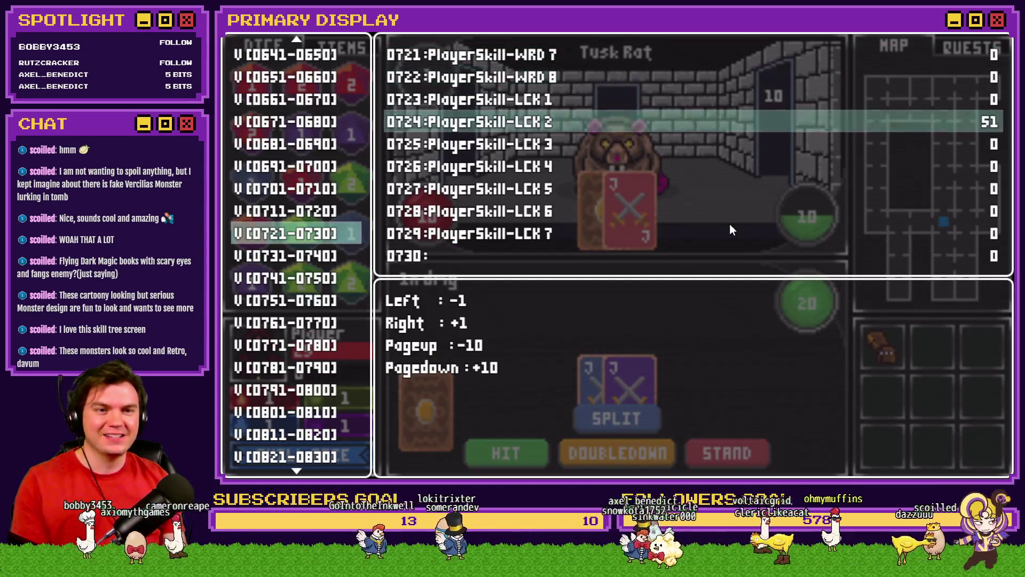
{"action": "key", "text": "Left"}
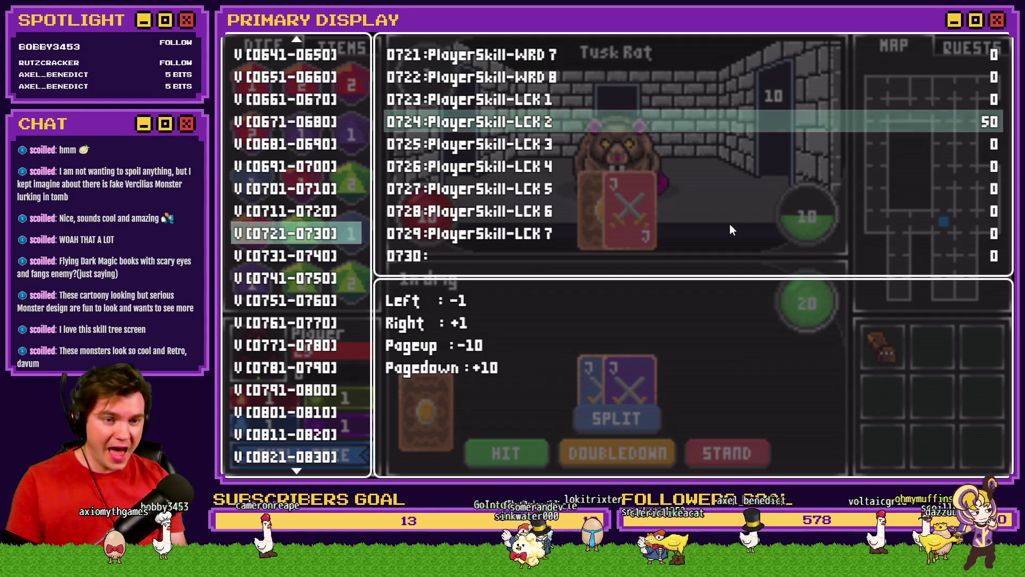
{"action": "key", "text": "Page_Down"}
{"action": "key", "text": "Page_Down"}
{"action": "key", "text": "Page_Down"}
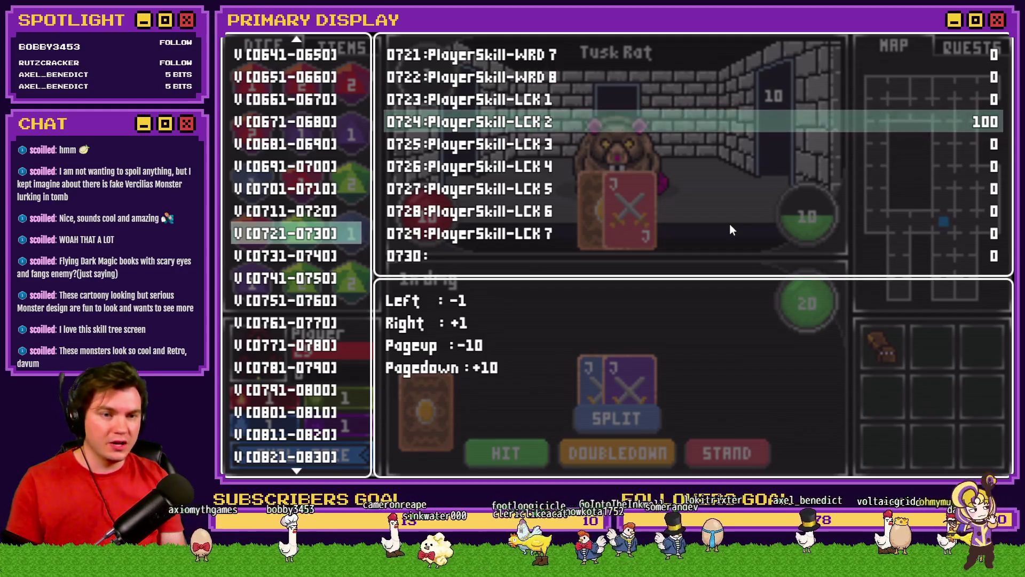
Set perk_GoldGain(%) in the 0671-0680 range to 100 and return to the game.
{"action": "key", "text": "Escape"}
{"action": "key", "text": "Up"}
{"action": "key", "text": "Up"}
{"action": "key", "text": "Up"}
{"action": "key", "text": "Up"}
{"action": "key", "text": "Up"}
{"action": "key", "text": "Return"}
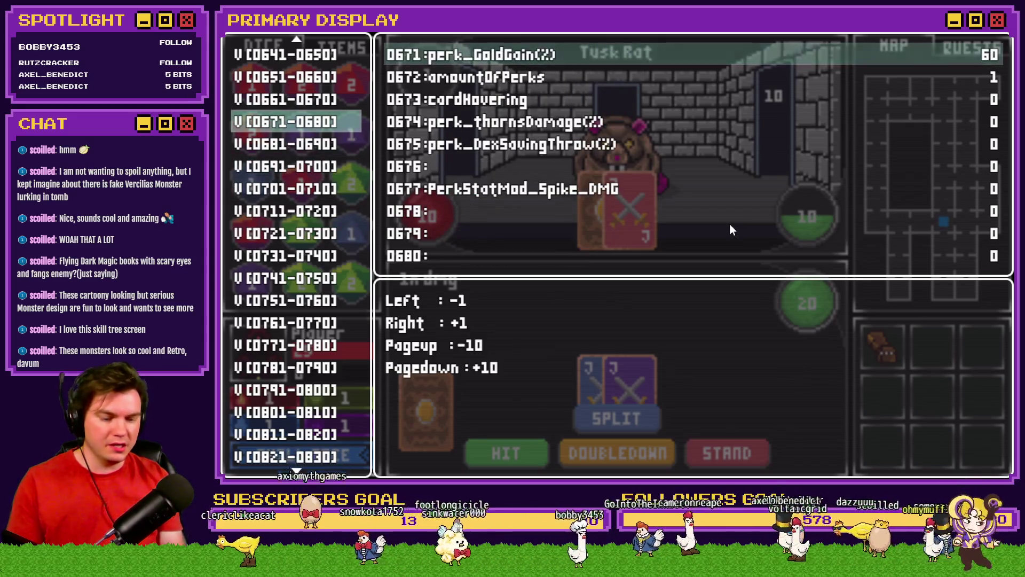
{"action": "key", "text": "Page_Down"}
{"action": "key", "text": "Page_Down"}
{"action": "key", "text": "Page_Down"}
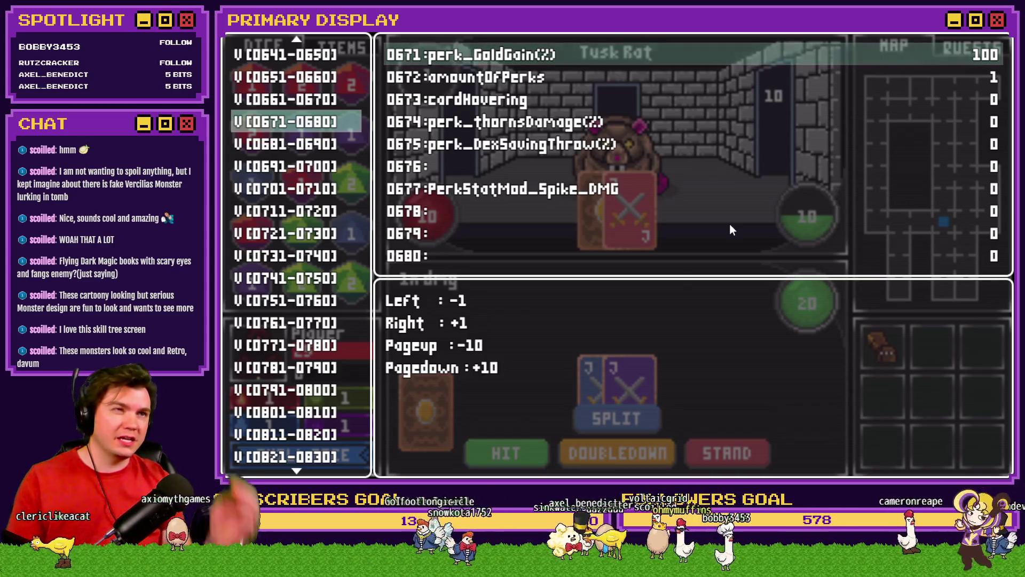
{"action": "key", "text": "Escape"}
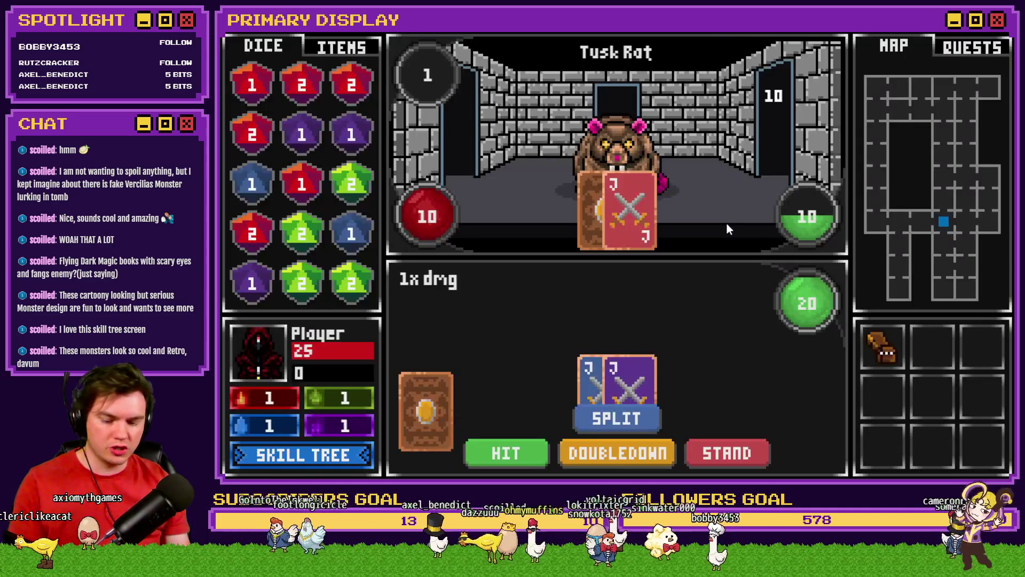
Raise debug variable 0671 perk_GoldGain(%) to 101, then close the Tusk Rat playtest.
{"action": "key", "text": "F1"}
{"action": "key", "text": "Right"}
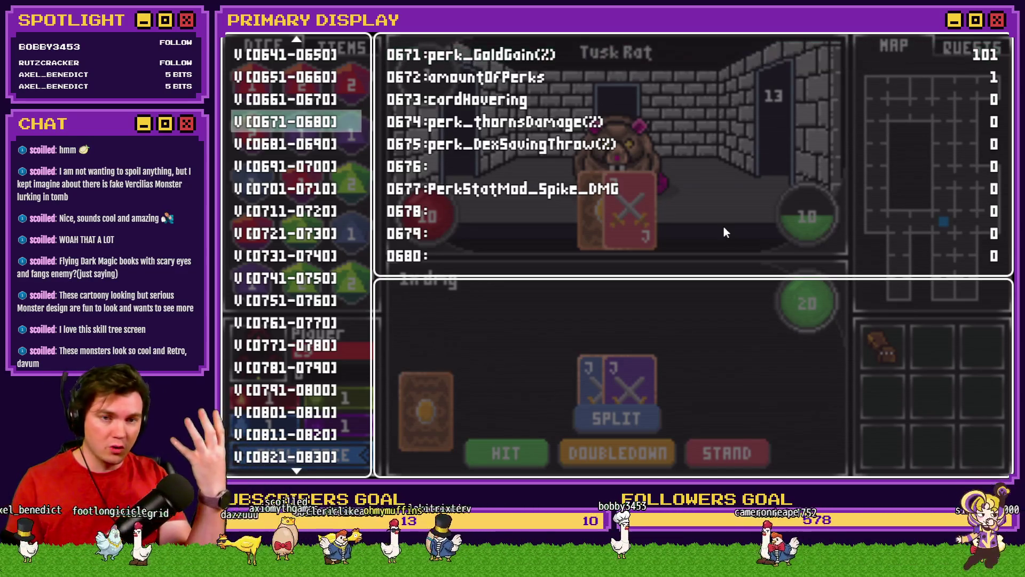
{"action": "key", "text": "Escape"}
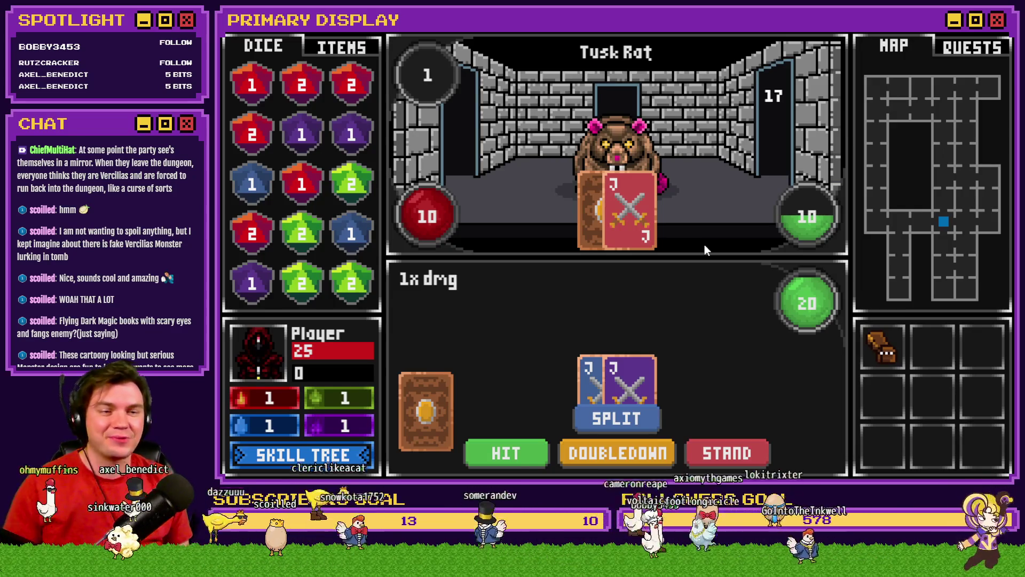
{"action": "key", "text": "alt+F4"}
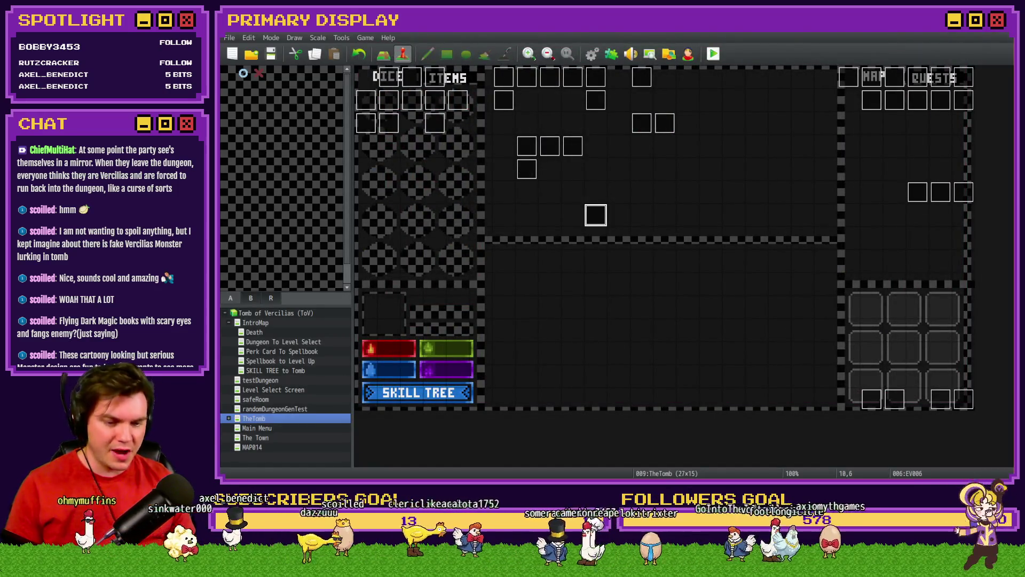
{"action": "key", "text": "alt+Tab"}
{"action": "key", "text": "alt+Tab"}
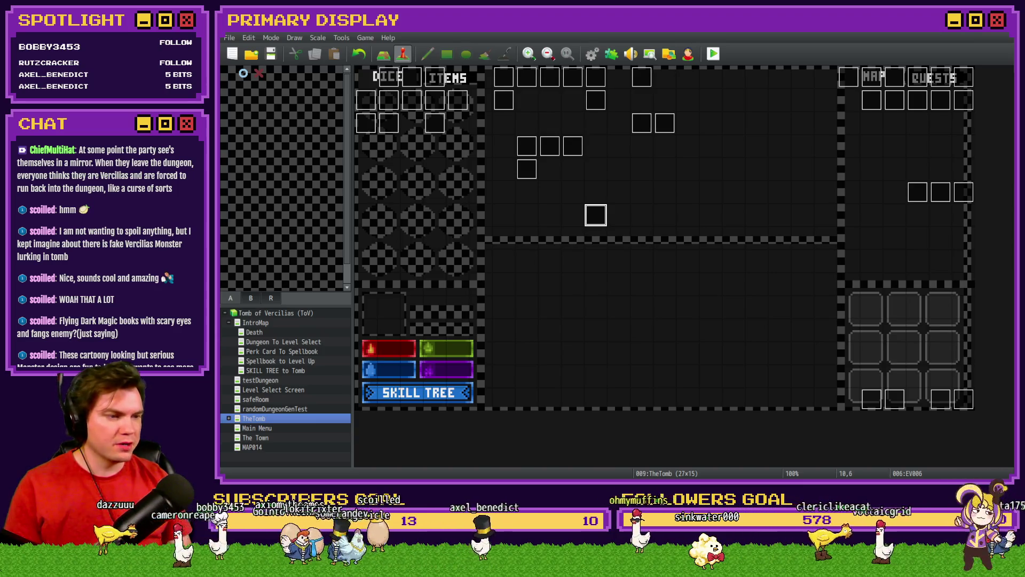
{"action": "mouse_move", "coordinate": [1014, 62]}
{"action": "left_mouse_down"}
{"action": "mouse_move", "coordinate": [724, 66]}
{"action": "mouse_move", "coordinate": [614, 37]}
{"action": "left_mouse_up"}
Open card1-3.png and step through the card images to the green 2 card.
{"action": "double_click", "coordinate": [479, 115]}
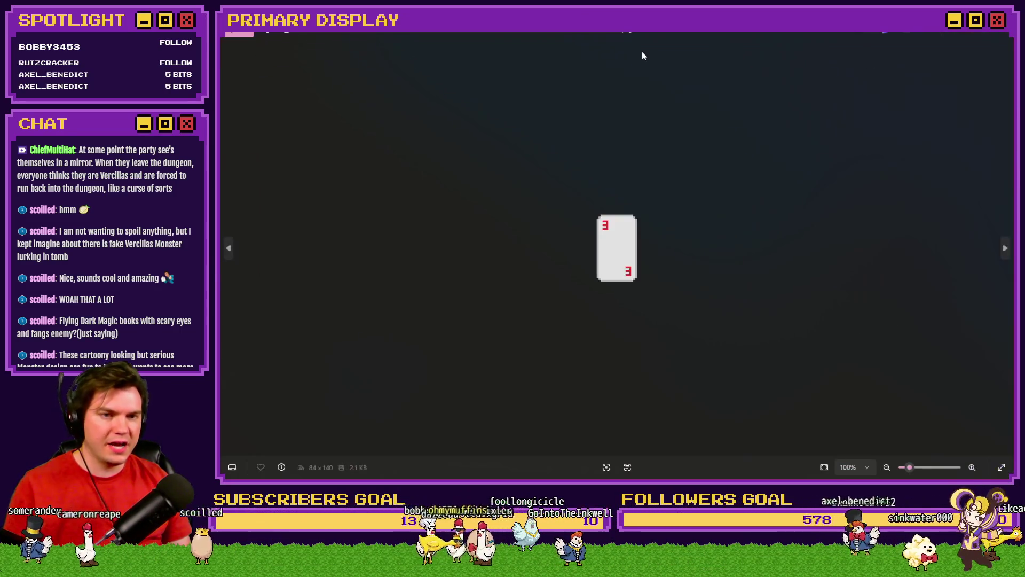
{"action": "key", "text": "Right"}
{"action": "key", "text": "Right"}
{"action": "key", "text": "Right"}
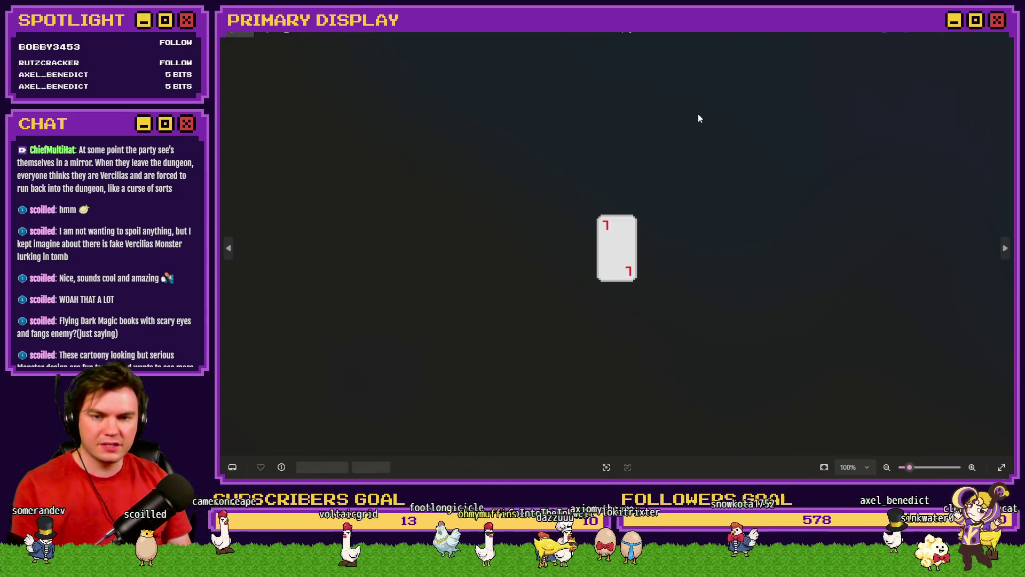
{"action": "key", "text": "Right"}
{"action": "key", "text": "Right"}
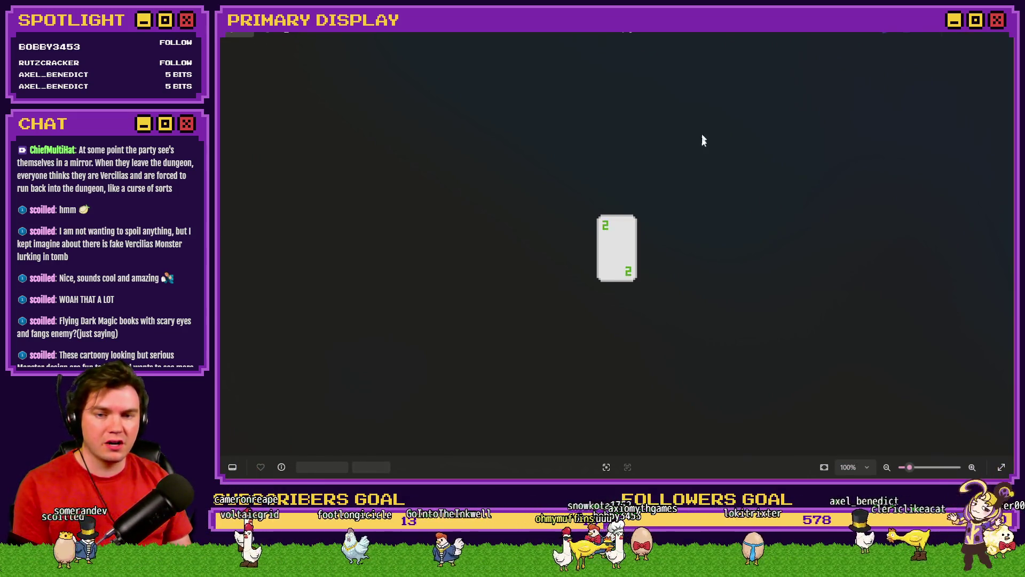